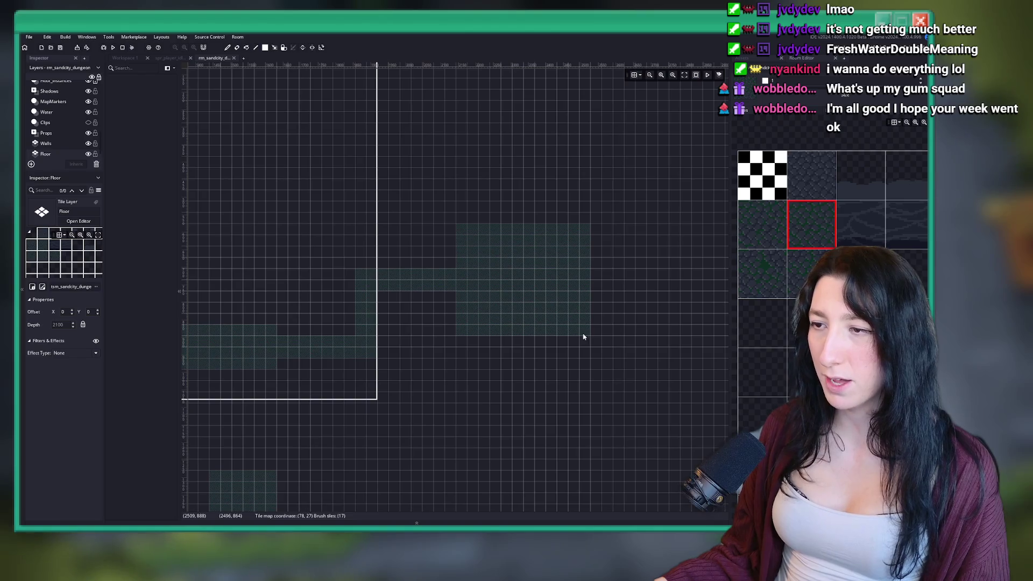
Make the Walls layer the active layer in the Layers panel.
{"action": "scroll", "coordinate": [588, 276], "scroll_direction": "up", "scroll_amount": 2}
{"action": "scroll", "coordinate": [581, 327], "scroll_direction": "up", "scroll_amount": 1}
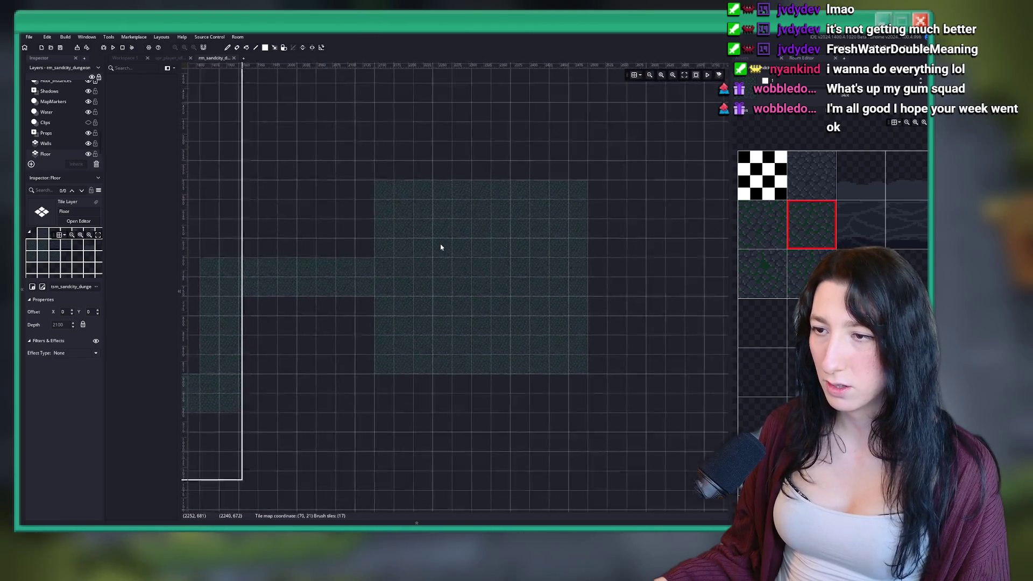
{"action": "scroll", "coordinate": [430, 280], "scroll_direction": "up", "scroll_amount": 2}
{"action": "scroll", "coordinate": [538, 226], "scroll_direction": "down", "scroll_amount": 5}
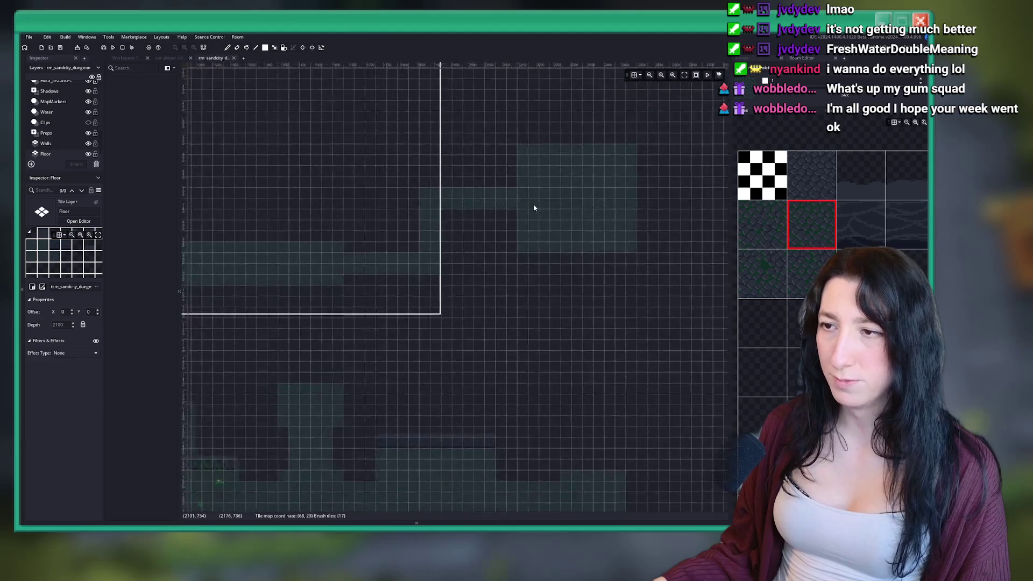
{"action": "scroll", "coordinate": [534, 207], "scroll_direction": "down", "scroll_amount": 2}
{"action": "scroll", "coordinate": [518, 130], "scroll_direction": "down", "scroll_amount": 5}
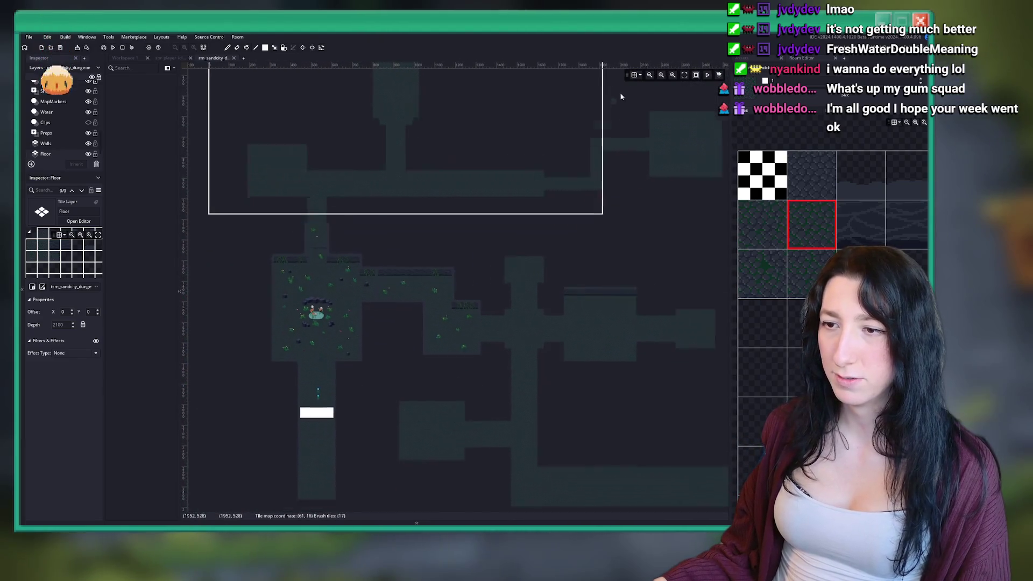
{"action": "scroll", "coordinate": [475, 295], "scroll_direction": "up", "scroll_amount": 6}
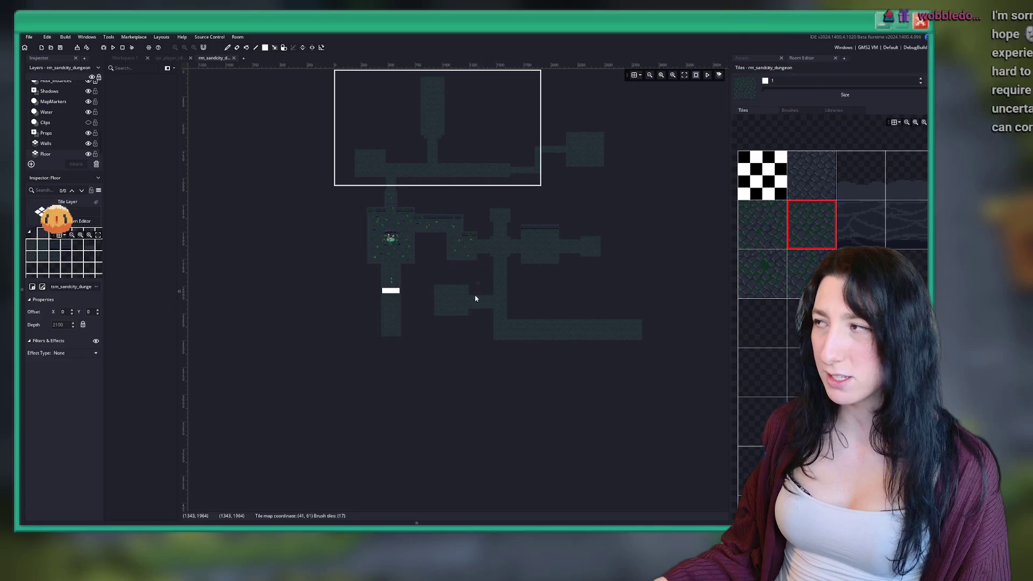
{"action": "scroll", "coordinate": [334, 406], "scroll_direction": "up", "scroll_amount": 5}
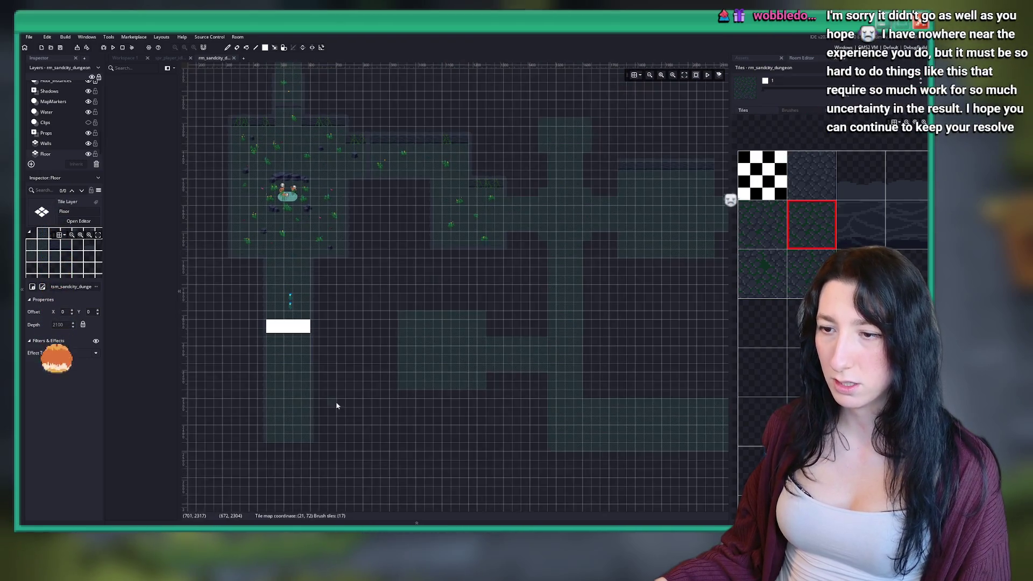
{"action": "scroll", "coordinate": [414, 317], "scroll_direction": "down", "scroll_amount": 2}
{"action": "scroll", "coordinate": [415, 346], "scroll_direction": "up", "scroll_amount": 6}
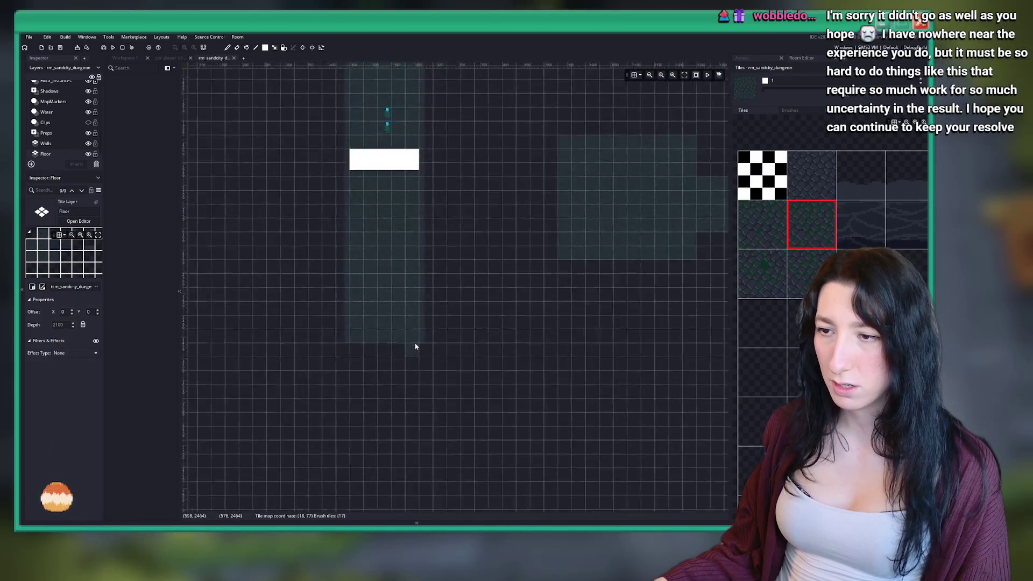
{"action": "left_click", "coordinate": [65, 142]}
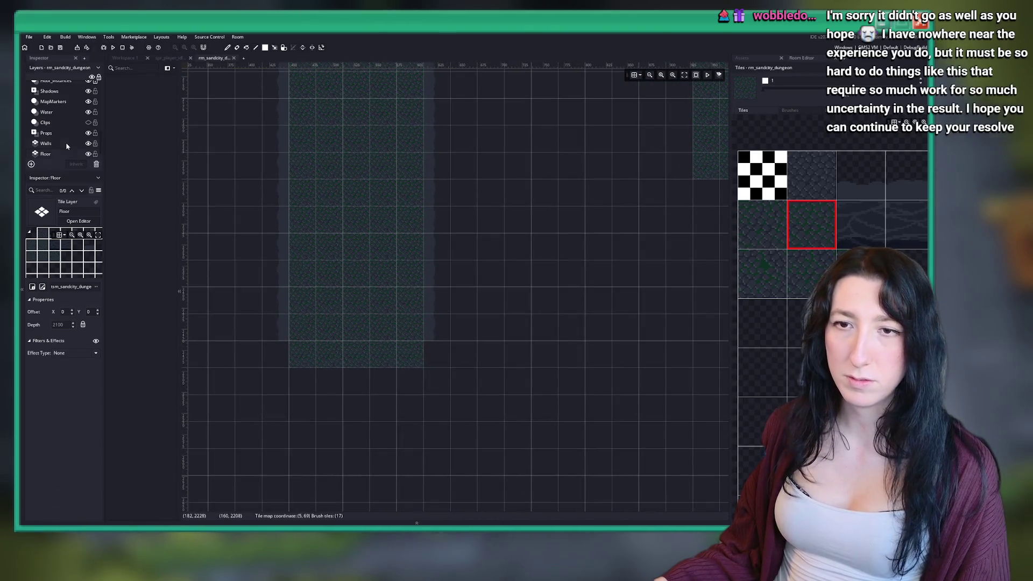
Choose the wall-edge tile from the dungeon tileset and pan the view to the floor area.
{"action": "scroll", "coordinate": [838, 183], "scroll_direction": "down", "scroll_amount": 2}
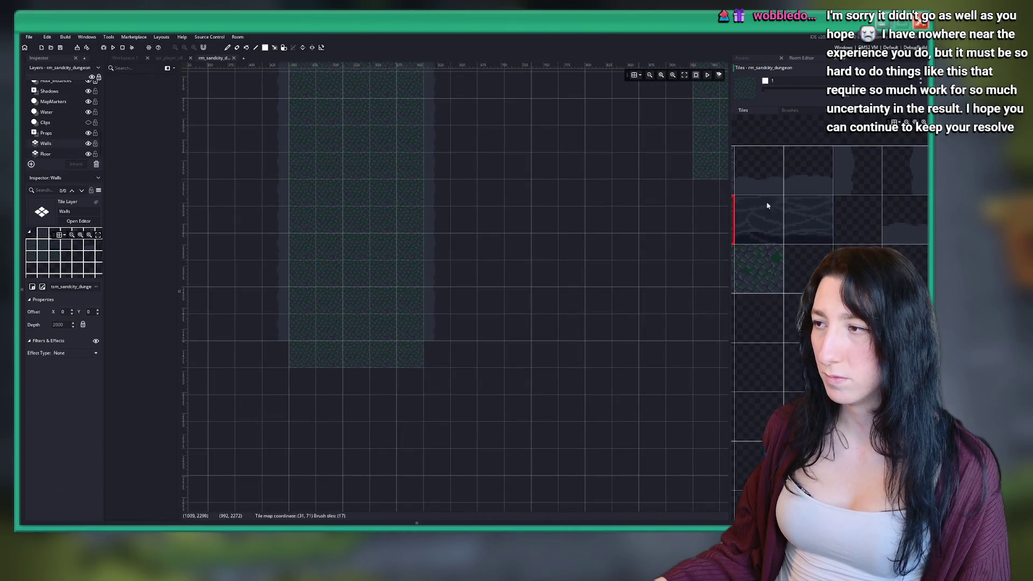
{"action": "left_click", "coordinate": [851, 180]}
{"action": "scroll", "coordinate": [332, 321], "scroll_direction": "up", "scroll_amount": 3}
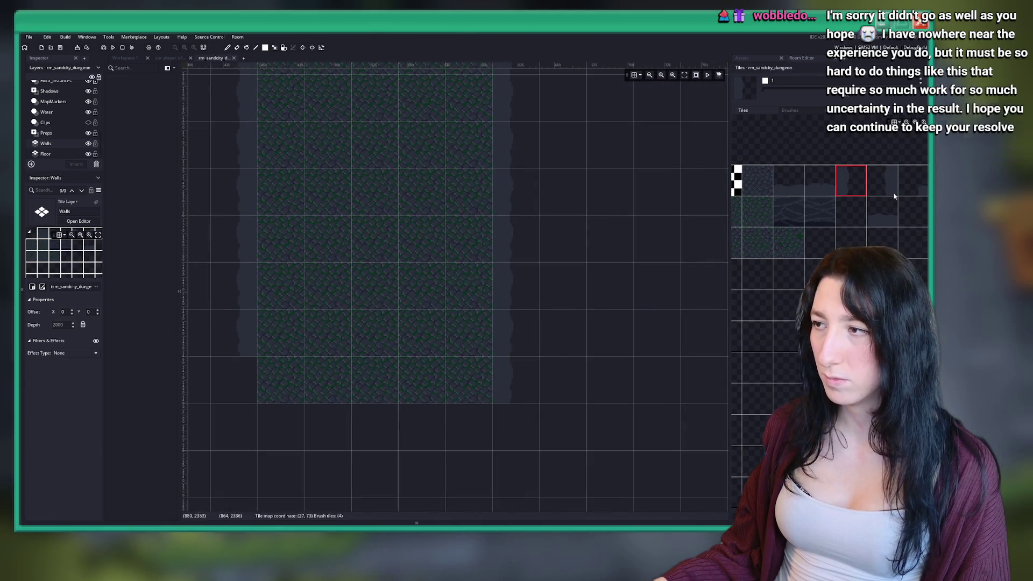
{"action": "left_click", "coordinate": [893, 193]}
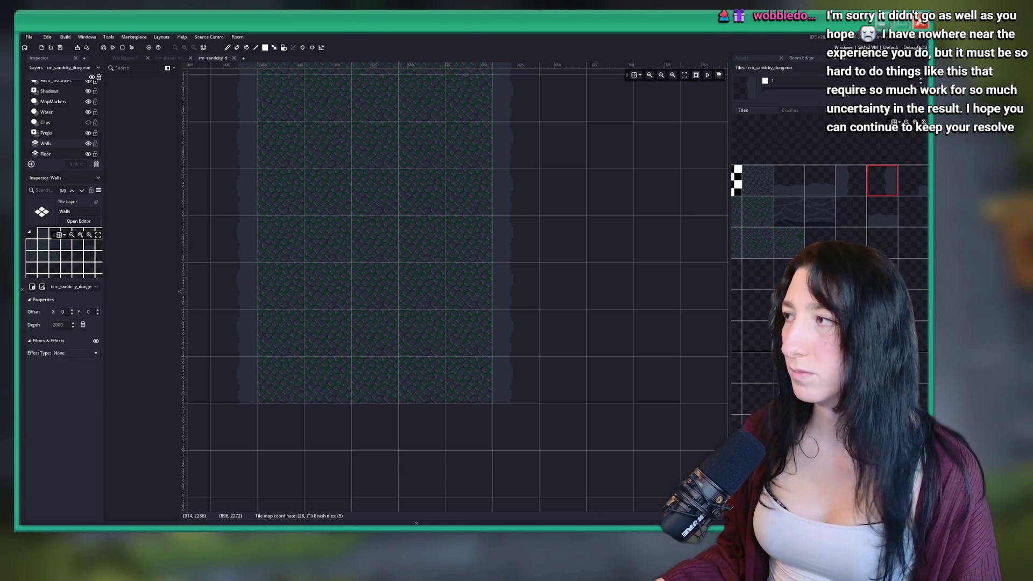
{"action": "left_click_drag", "start_coordinate": [589, 215], "coordinate": [535, 250]}
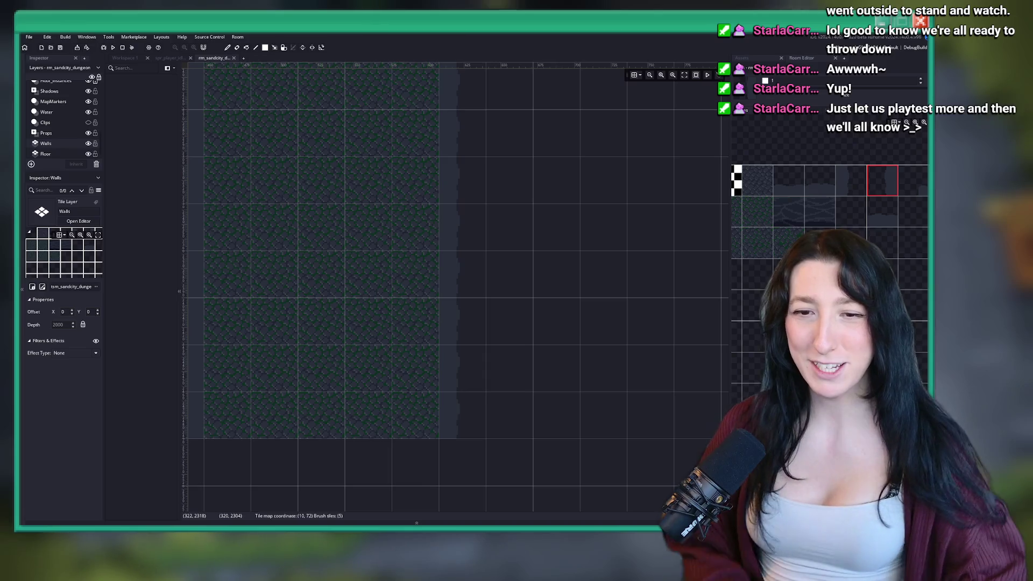
Paint a vertical strip of wall-edge tiles down the side of the corridor.
{"action": "scroll", "coordinate": [458, 154], "scroll_direction": "left", "scroll_amount": 2}
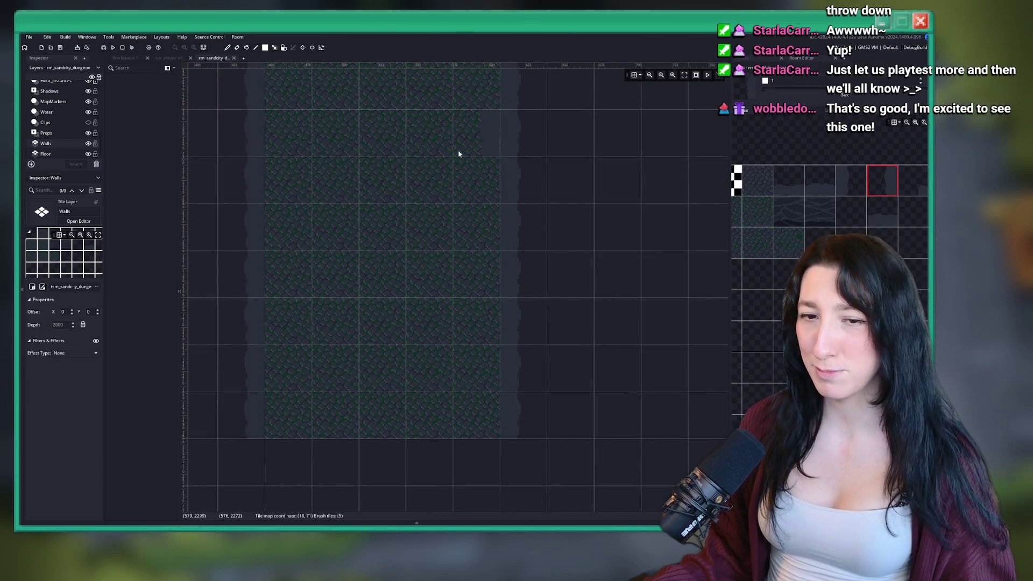
{"action": "scroll", "coordinate": [458, 154], "scroll_direction": "down", "scroll_amount": 2}
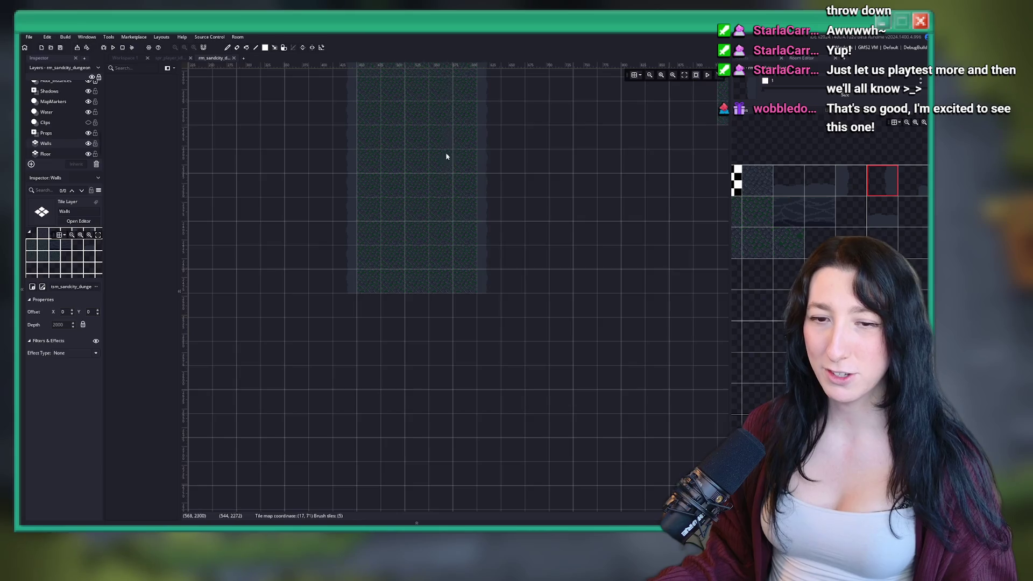
{"action": "scroll", "coordinate": [447, 216], "scroll_direction": "down", "scroll_amount": 3}
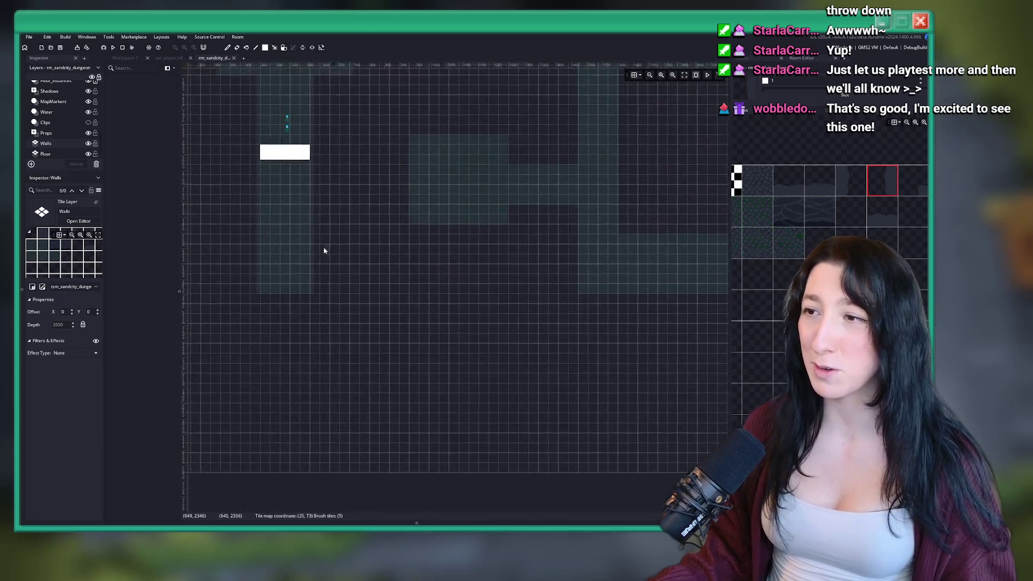
{"action": "scroll", "coordinate": [333, 159], "scroll_direction": "up", "scroll_amount": 5}
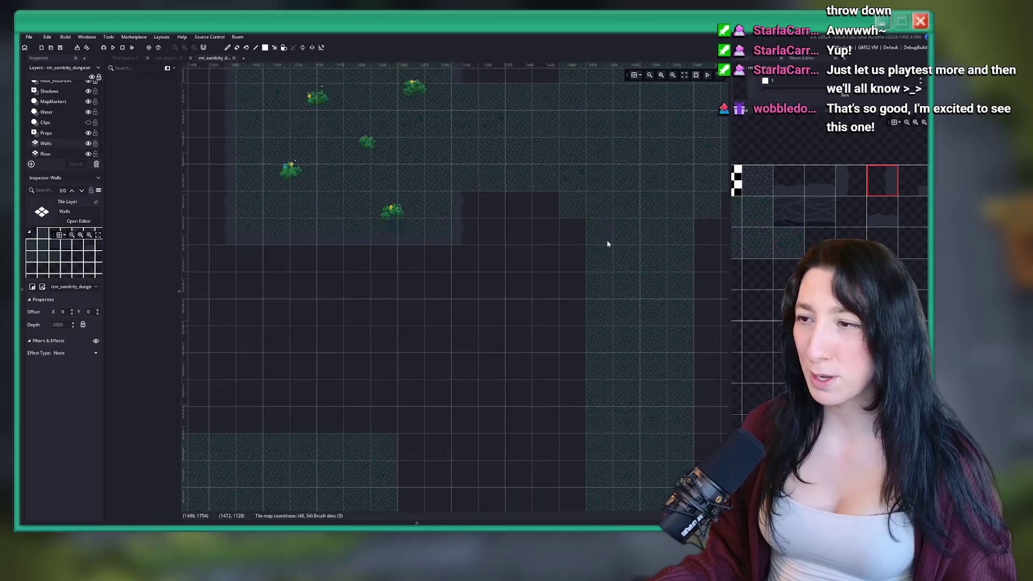
{"action": "scroll", "coordinate": [434, 219], "scroll_direction": "up", "scroll_amount": 1}
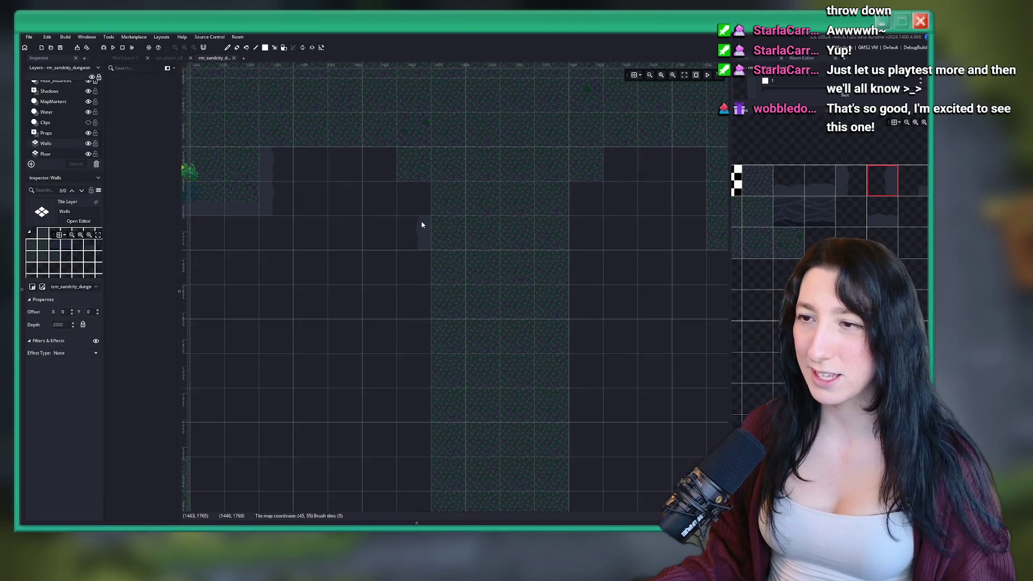
{"action": "left_click_drag", "start_coordinate": [421, 225], "coordinate": [425, 338]}
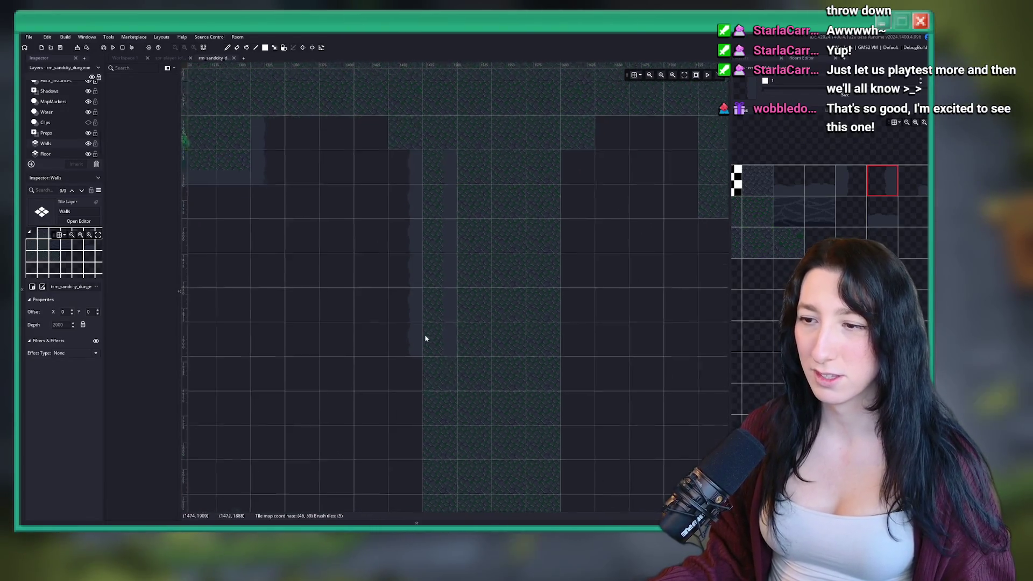
Scroll through the tileset to look for another wall tile.
{"action": "scroll", "coordinate": [425, 338], "scroll_direction": "down", "scroll_amount": 1}
{"action": "scroll", "coordinate": [426, 338], "scroll_direction": "down", "scroll_amount": 1}
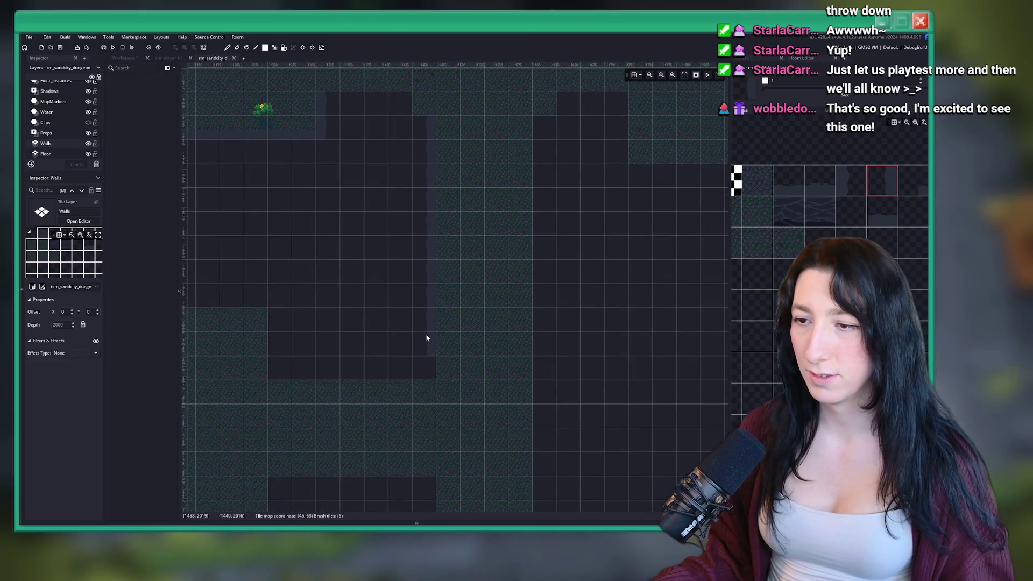
{"action": "scroll", "coordinate": [861, 215], "scroll_direction": "up", "scroll_amount": 1}
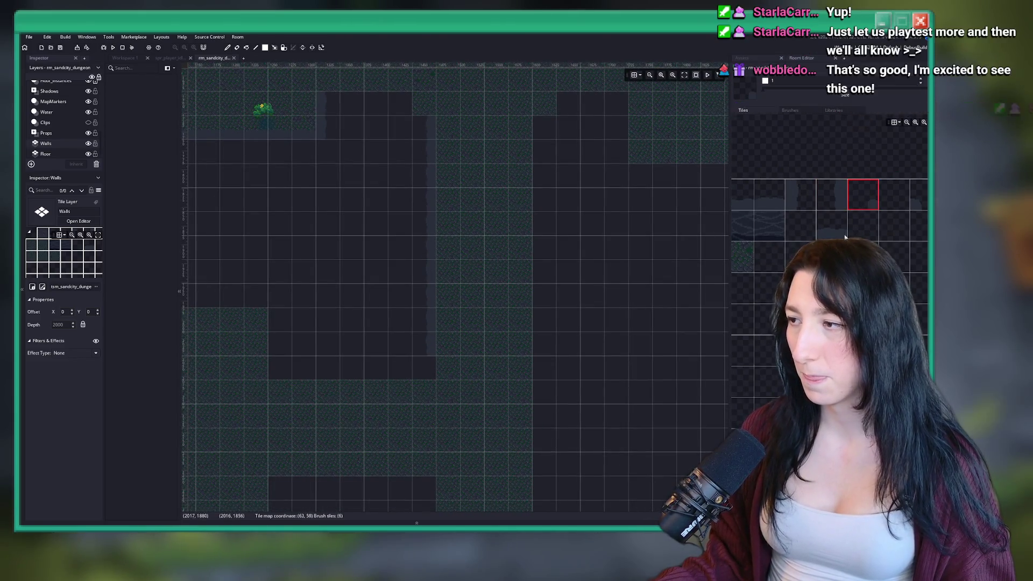
{"action": "scroll", "coordinate": [861, 226], "scroll_direction": "up", "scroll_amount": 2}
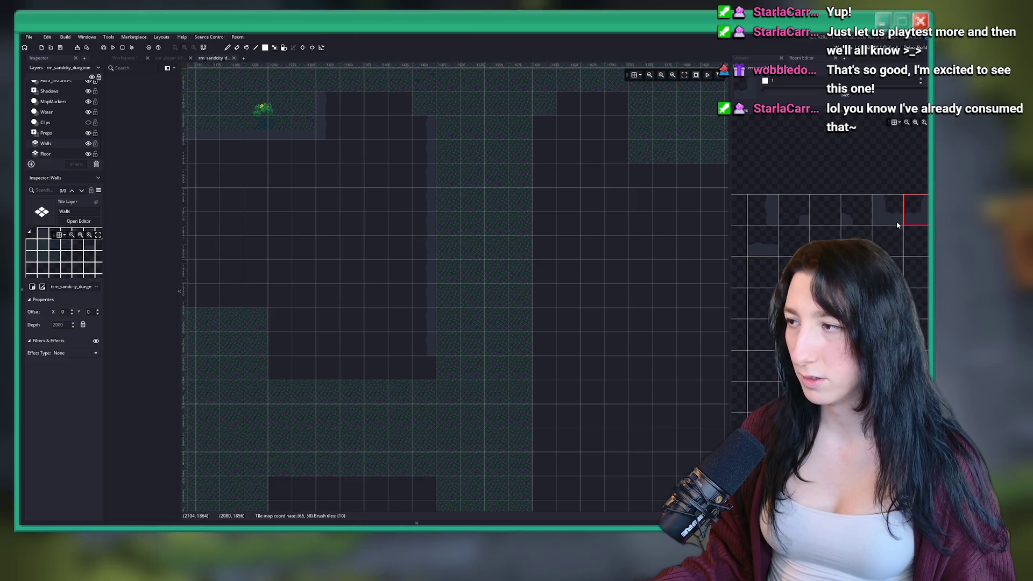
{"action": "scroll", "coordinate": [855, 212], "scroll_direction": "down", "scroll_amount": 1}
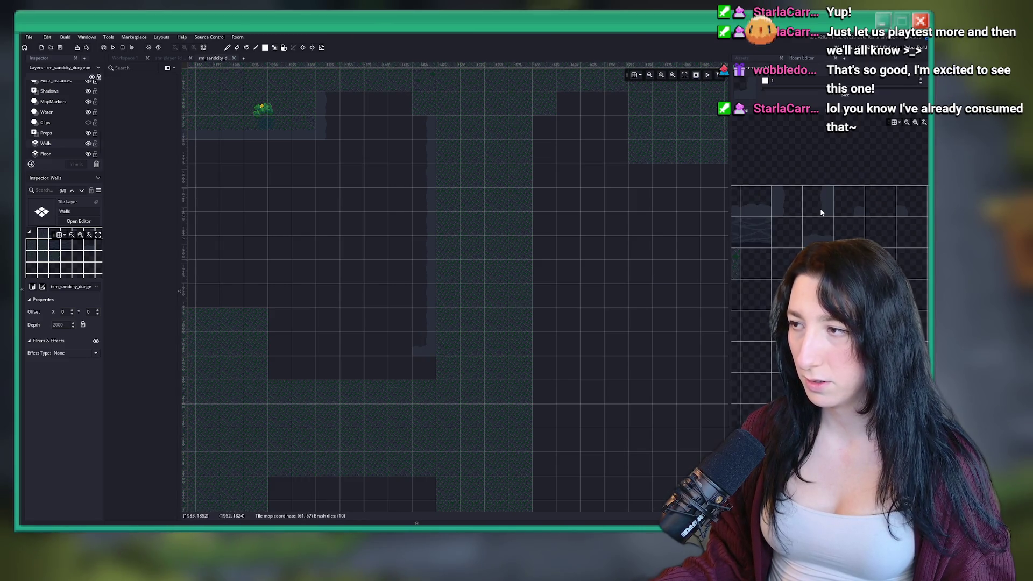
Paint a horizontal wall edge along the top of the lower floor.
{"action": "left_click", "coordinate": [825, 233]}
{"action": "left_click_drag", "start_coordinate": [425, 350], "coordinate": [304, 356]}
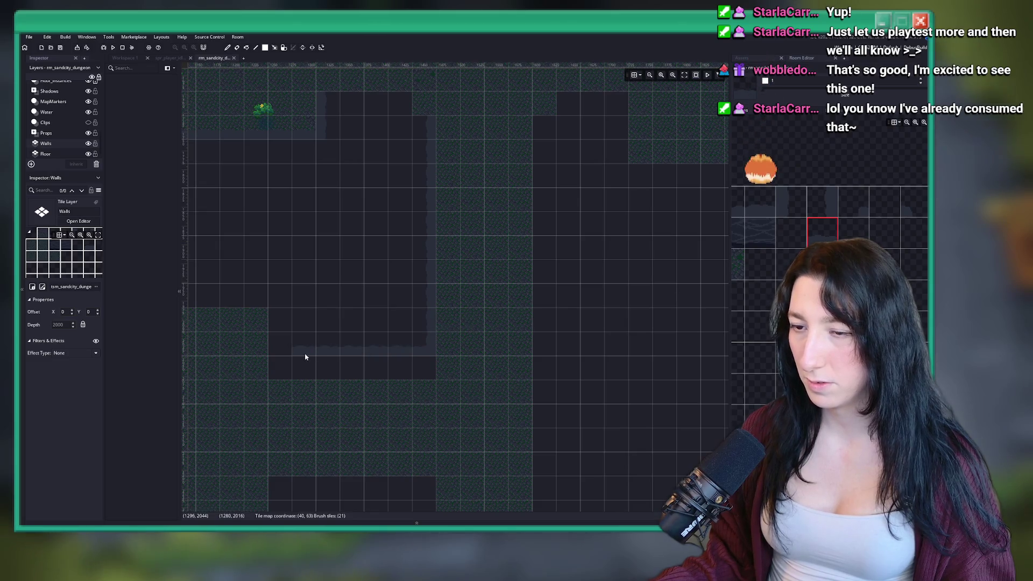
{"action": "scroll", "coordinate": [304, 357], "scroll_direction": "left", "scroll_amount": 2}
{"action": "scroll", "coordinate": [808, 202], "scroll_direction": "up", "scroll_amount": 3}
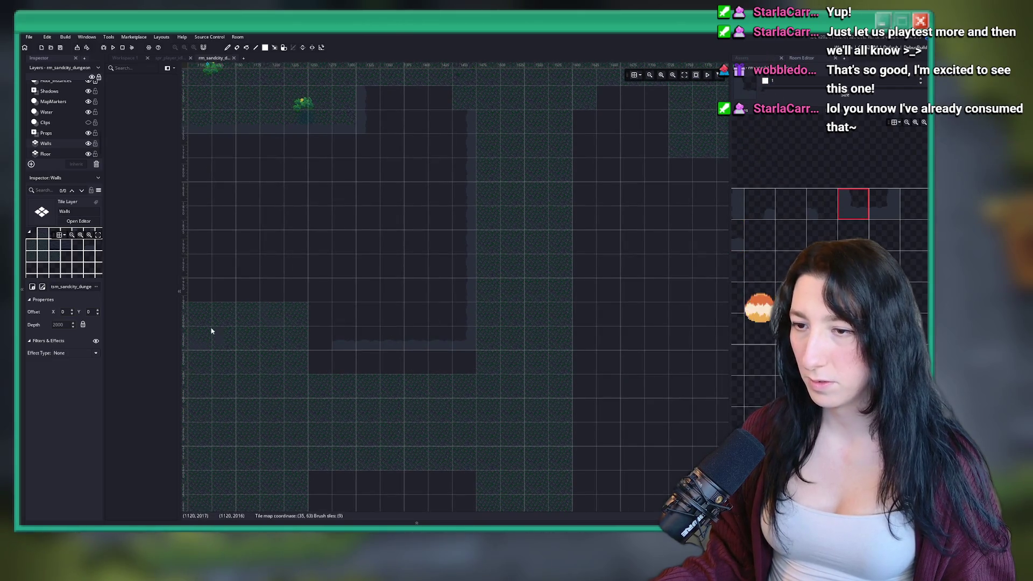
{"action": "scroll", "coordinate": [349, 329], "scroll_direction": "left", "scroll_amount": 3}
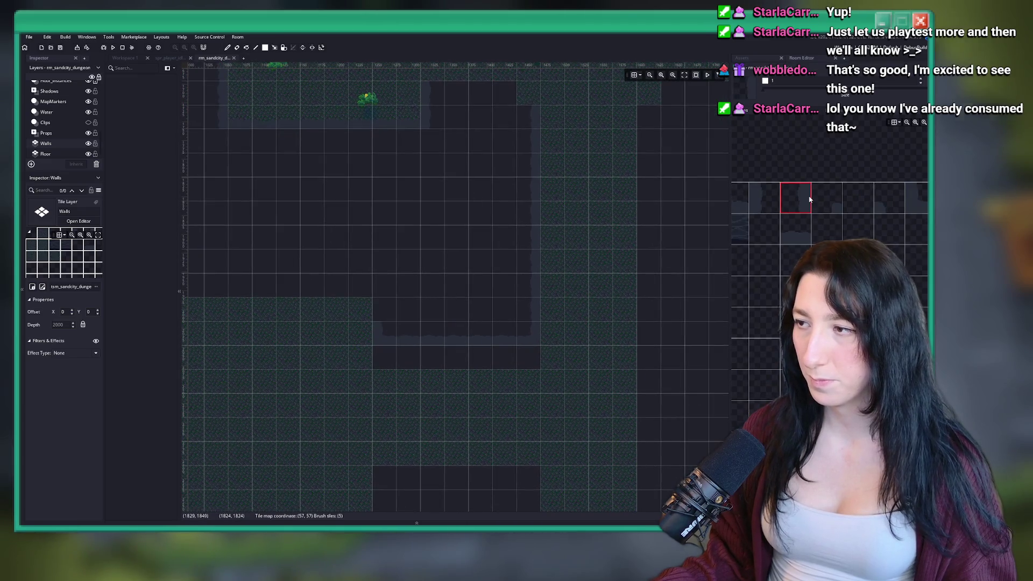
Try several first-column wall tiles from the tileset as the brush.
{"action": "left_click", "coordinate": [764, 198]}
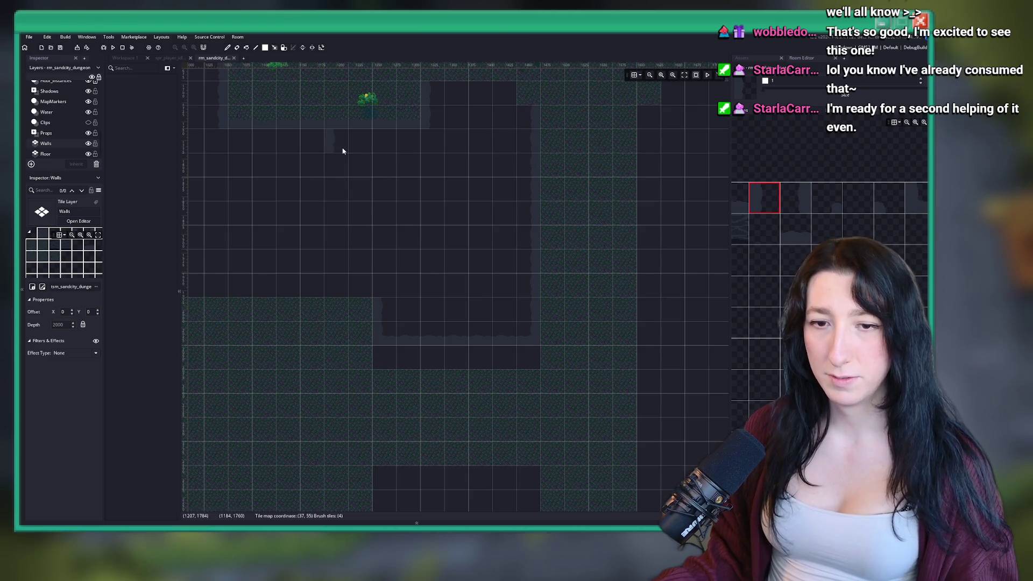
{"action": "scroll", "coordinate": [321, 166], "scroll_direction": "down", "scroll_amount": 2}
{"action": "scroll", "coordinate": [350, 173], "scroll_direction": "left", "scroll_amount": 2}
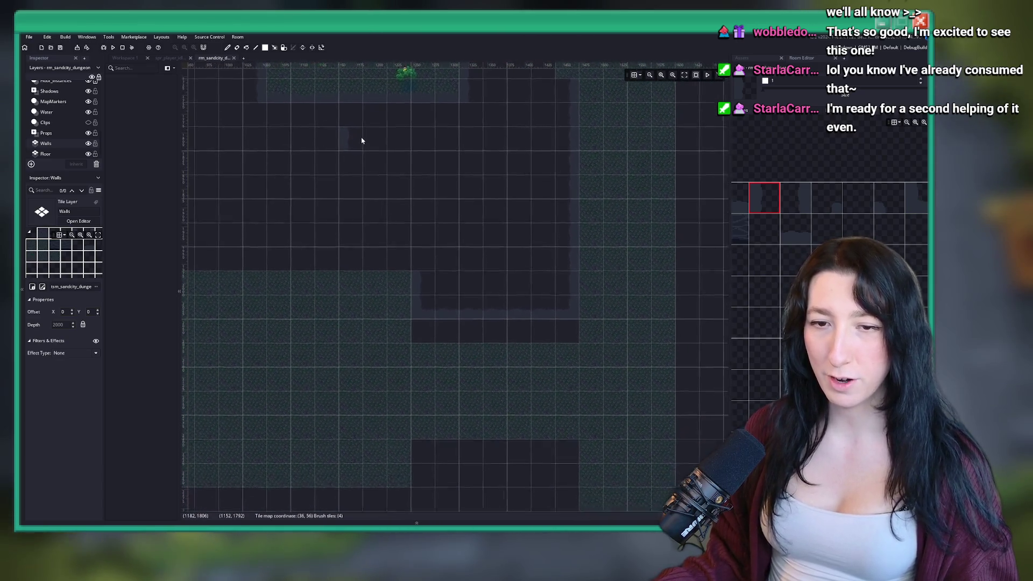
{"action": "scroll", "coordinate": [362, 141], "scroll_direction": "up", "scroll_amount": 2}
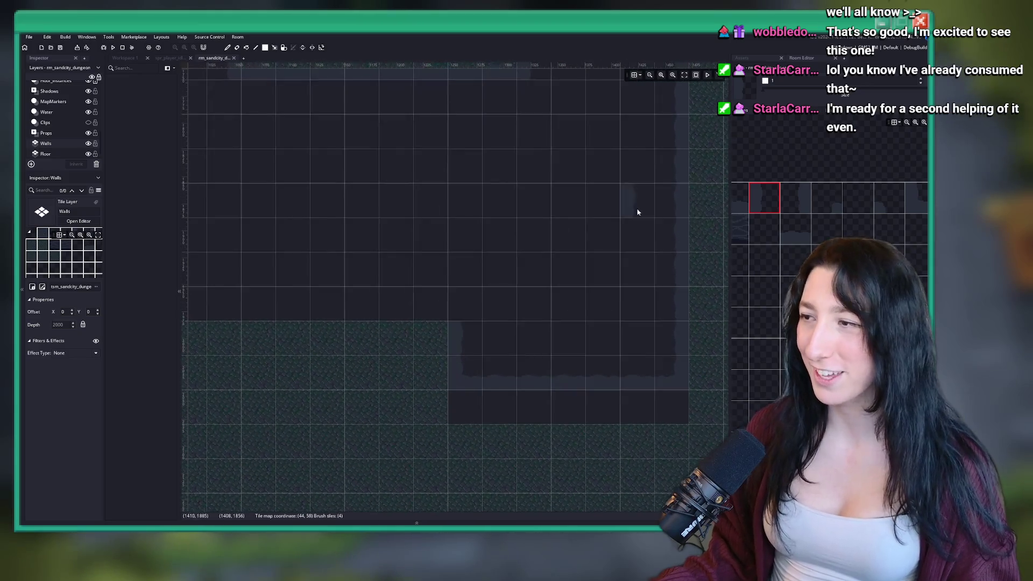
{"action": "left_click", "coordinate": [893, 199]}
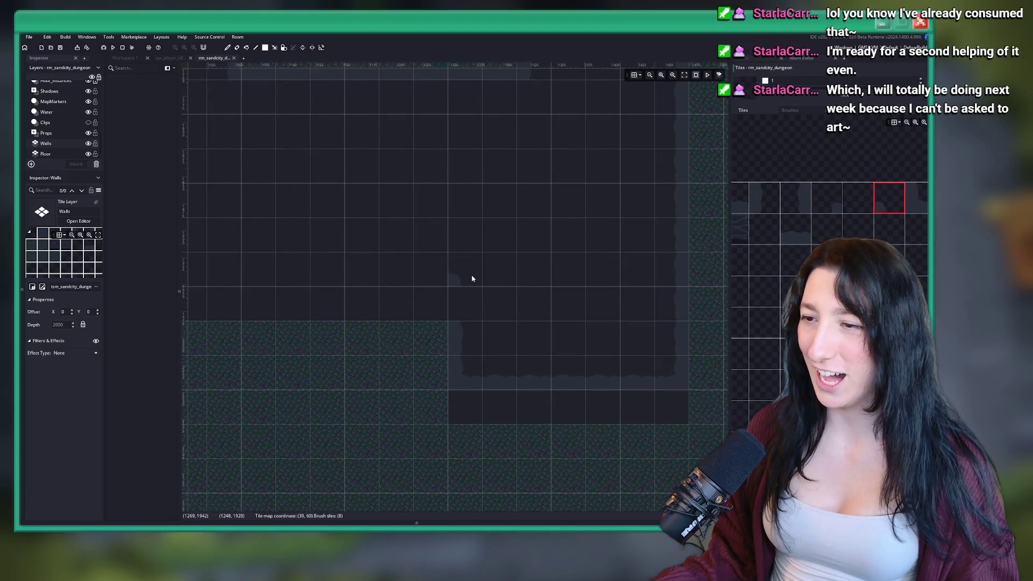
{"action": "left_click", "coordinate": [799, 197]}
{"action": "left_click", "coordinate": [763, 198]}
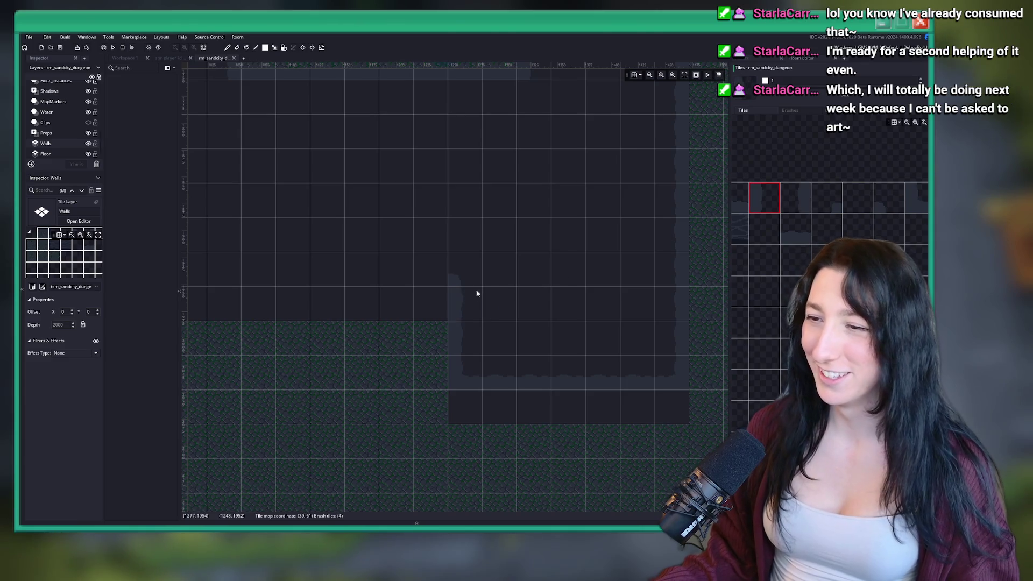
{"action": "left_click", "coordinate": [775, 222]}
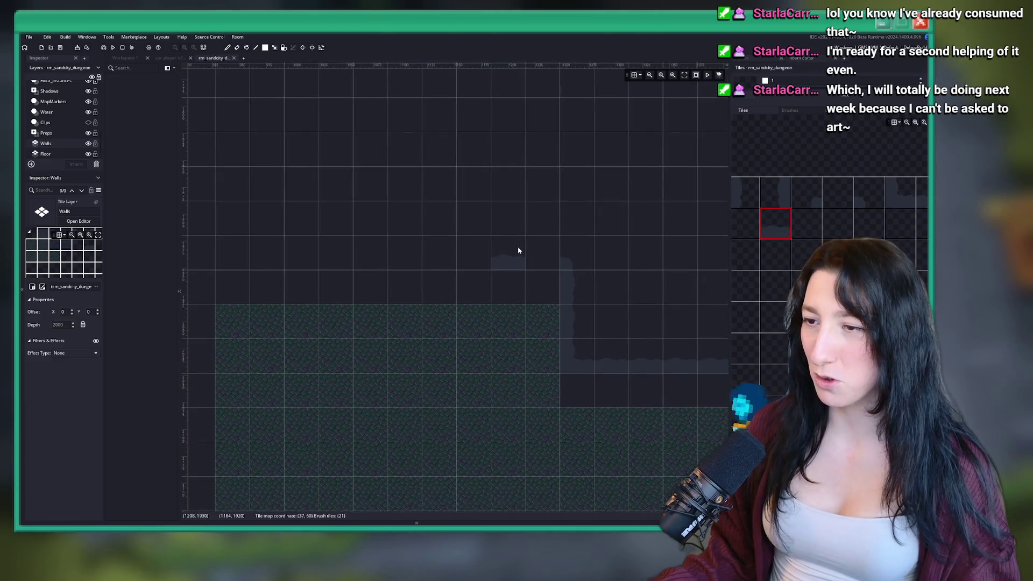
Paint wall tiles down the floor's left edge, then switch to the YouTube window.
{"action": "left_click_drag", "start_coordinate": [238, 256], "coordinate": [271, 246]}
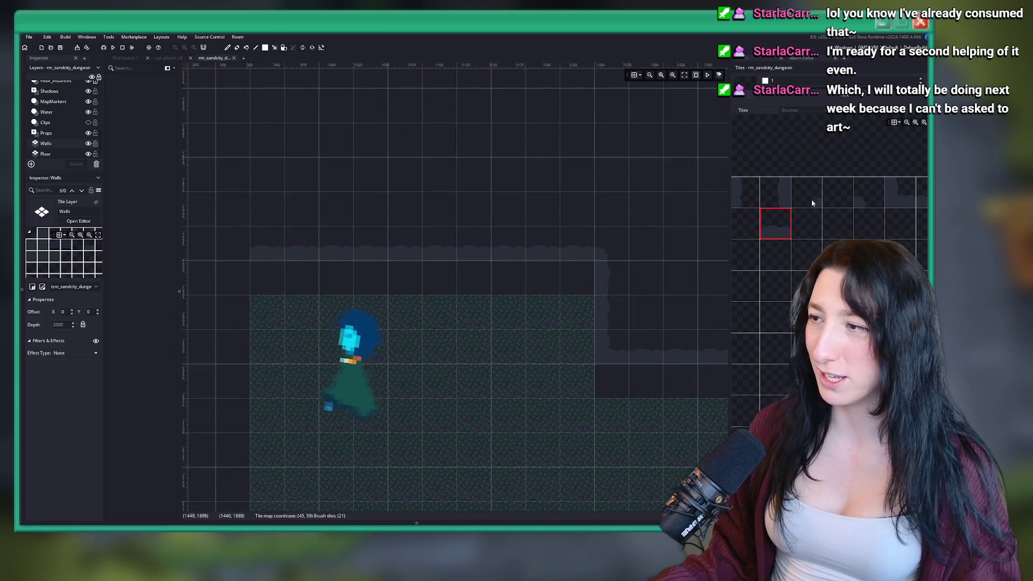
{"action": "left_click", "coordinate": [775, 192]}
{"action": "left_click", "coordinate": [230, 280]}
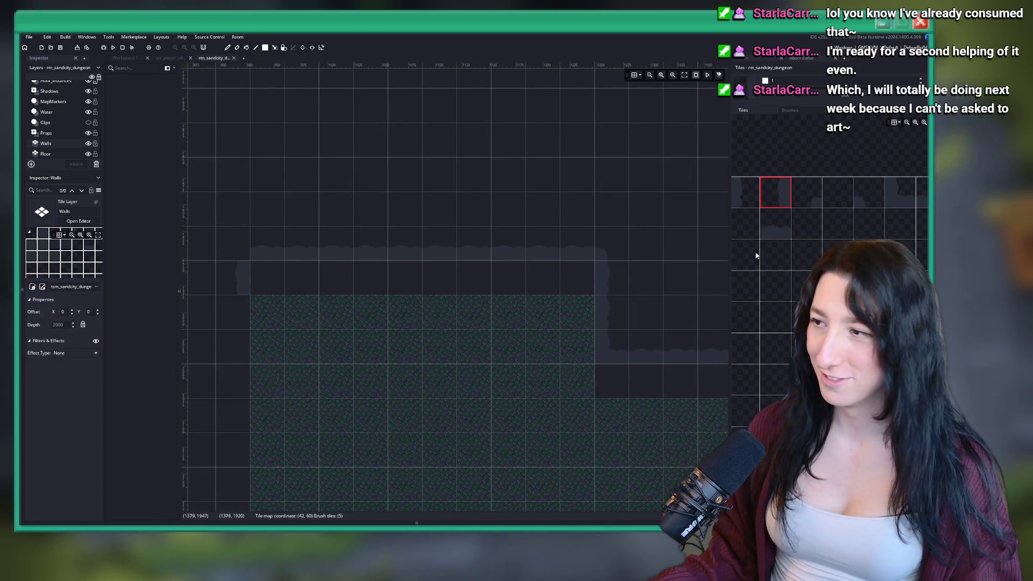
{"action": "left_click", "coordinate": [807, 192]}
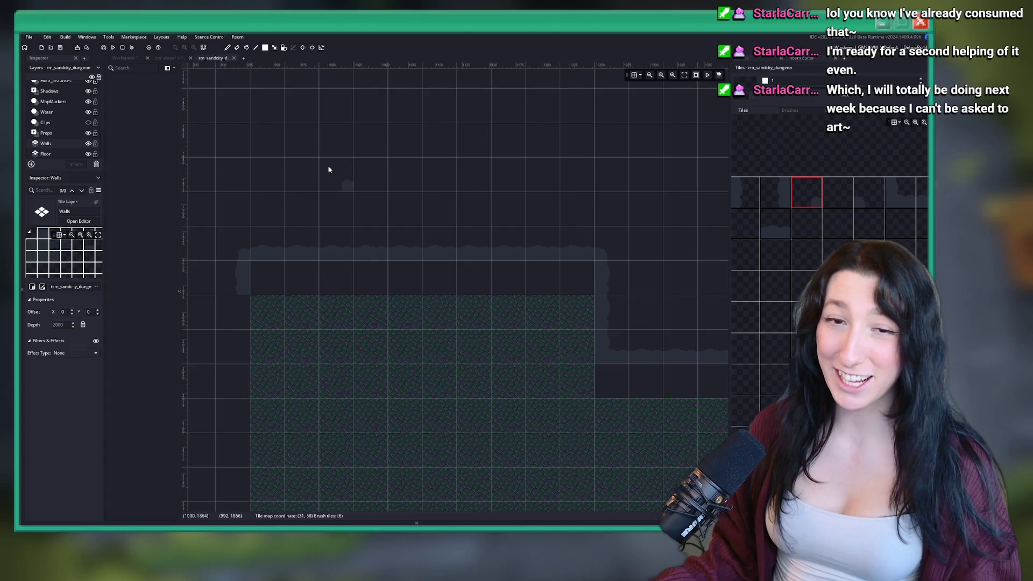
{"action": "scroll", "coordinate": [406, 201], "scroll_direction": "down", "scroll_amount": 3}
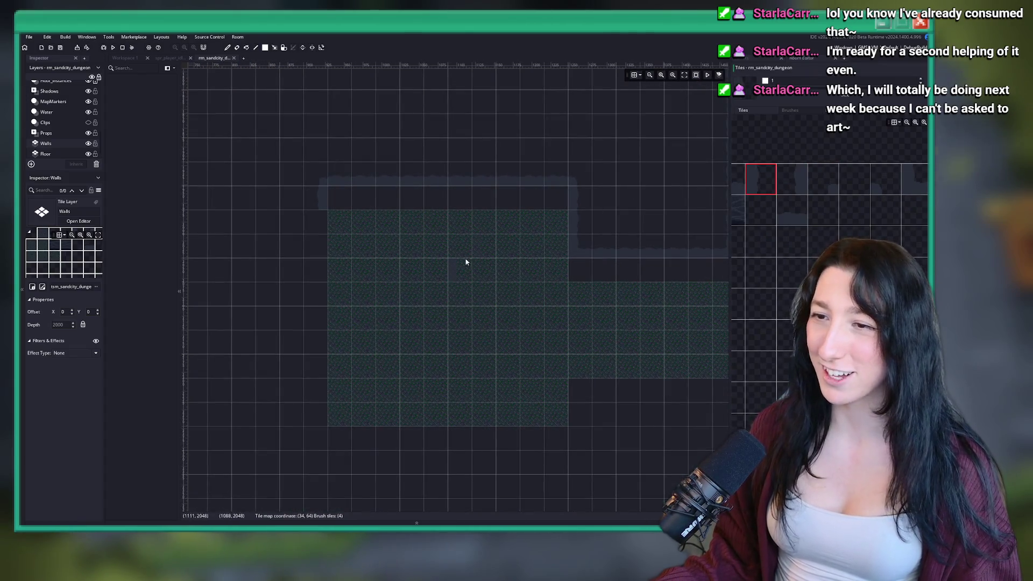
{"action": "left_click_drag", "start_coordinate": [325, 219], "coordinate": [311, 403]}
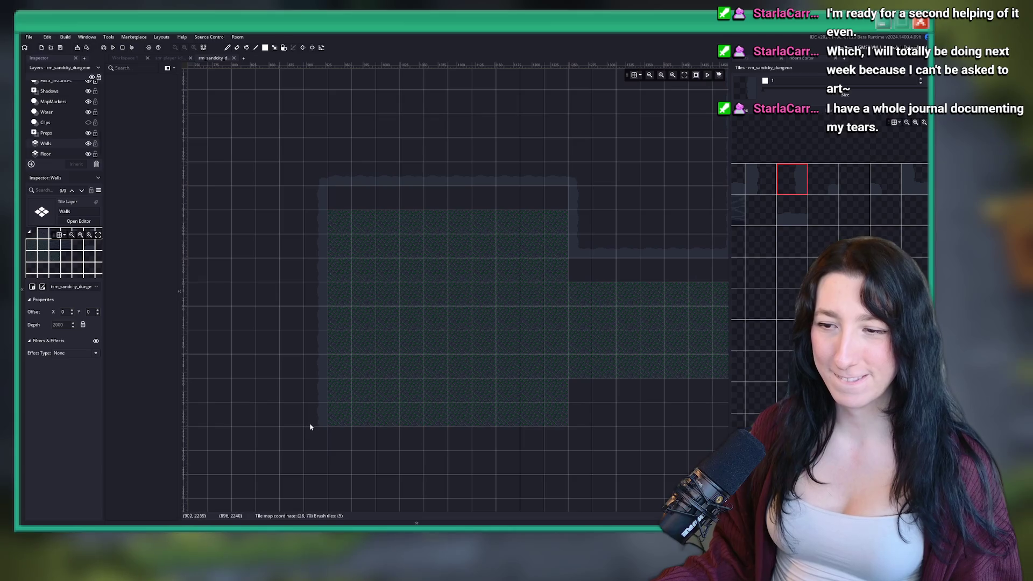
{"action": "scroll", "coordinate": [59, 118], "scroll_direction": "up", "scroll_amount": 5}
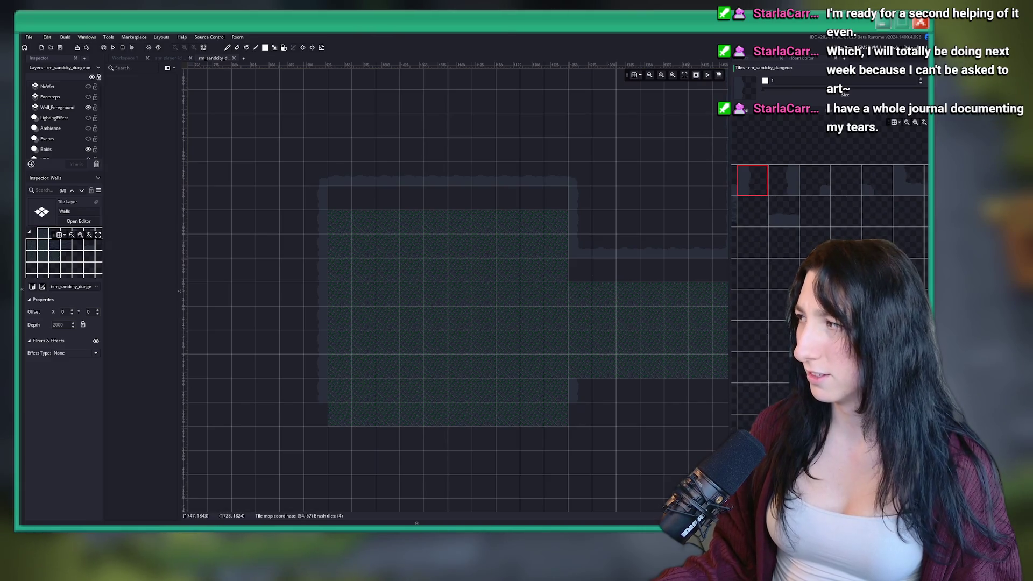
{"action": "key", "text": "alt+Tab"}
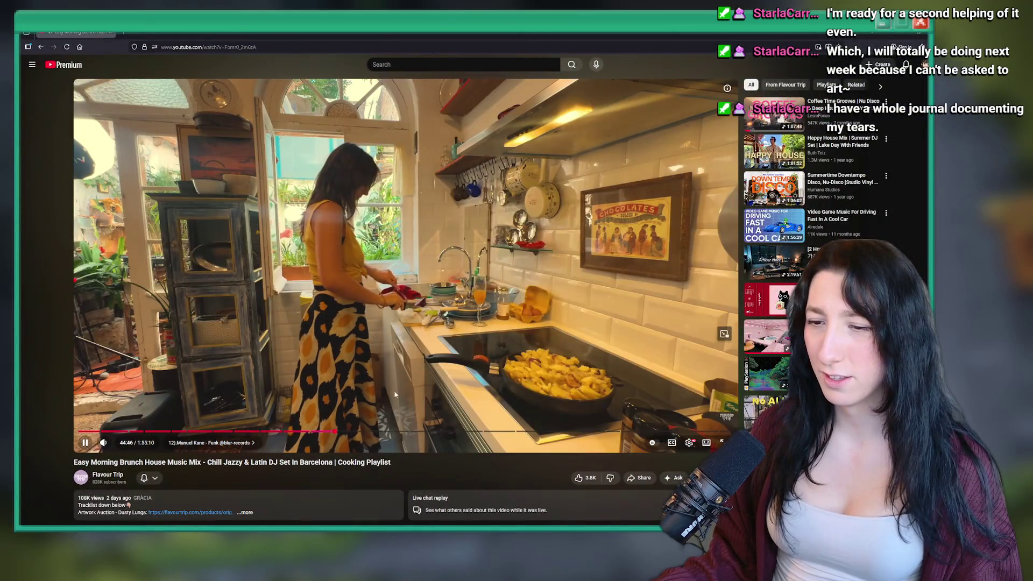
Expand the video description and jump the mix to the 50:28 track.
{"action": "scroll", "coordinate": [275, 352], "scroll_direction": "down", "scroll_amount": 3}
{"action": "left_click", "coordinate": [275, 353]}
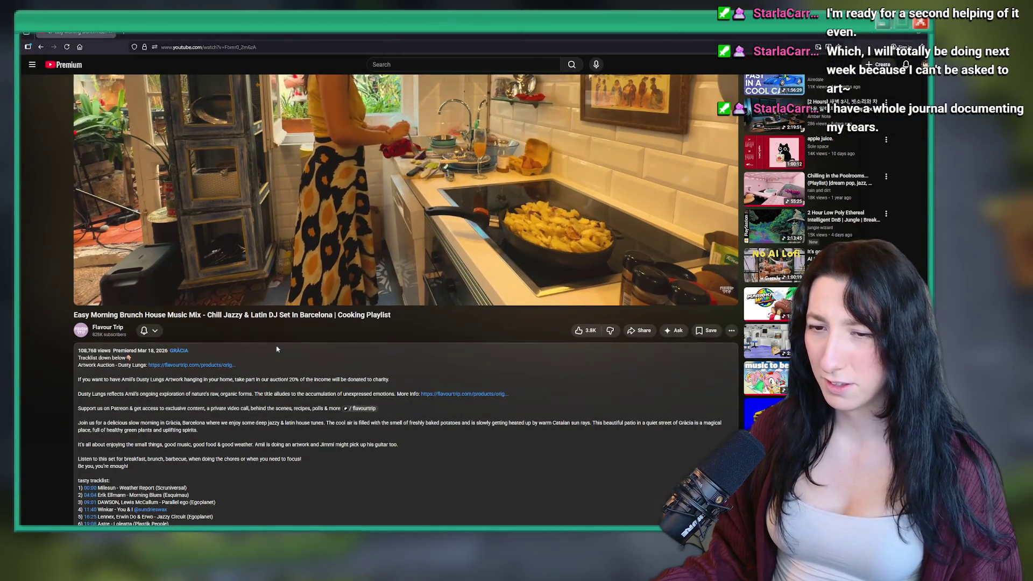
{"action": "scroll", "coordinate": [257, 350], "scroll_direction": "down", "scroll_amount": 3}
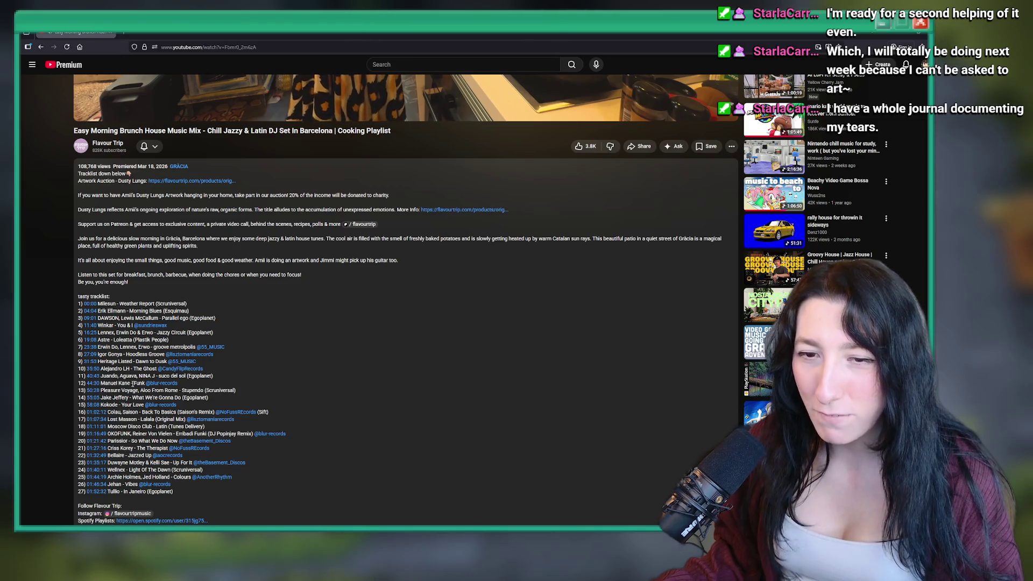
{"action": "left_click", "coordinate": [97, 391]}
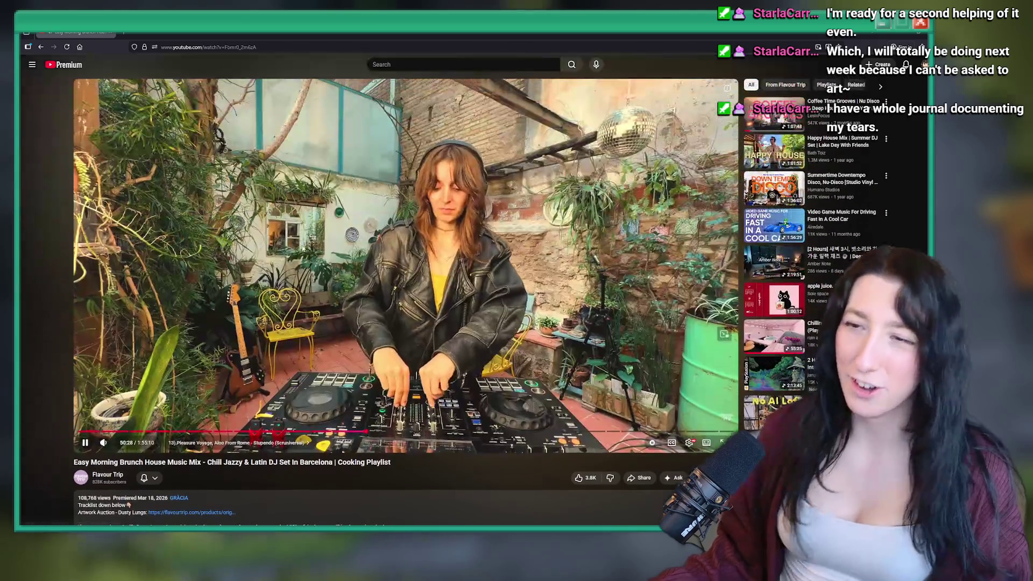
Return to GameMaker and search the system for Discord.
{"action": "key", "text": "alt+Tab"}
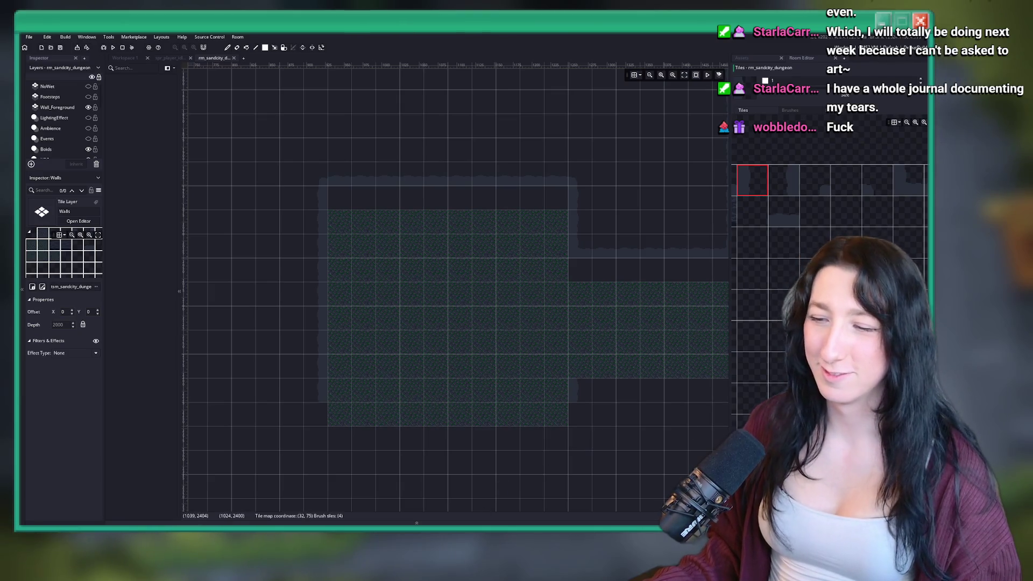
{"action": "key", "text": "super"}
{"action": "type", "text": "discord"}
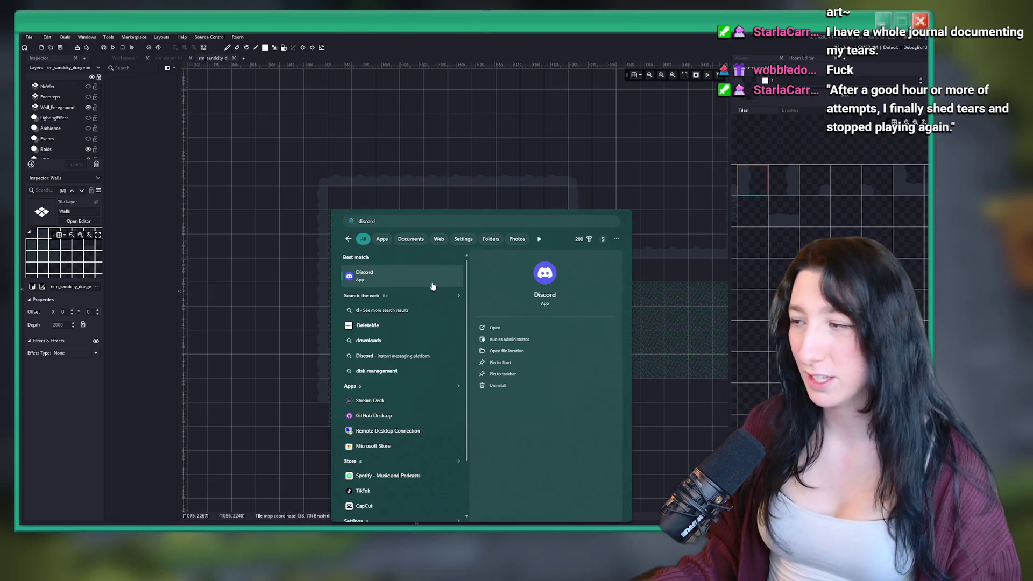
Launch Discord, return briefly to GameMaker, then bring Discord's direct messages back up.
{"action": "left_click", "coordinate": [409, 273]}
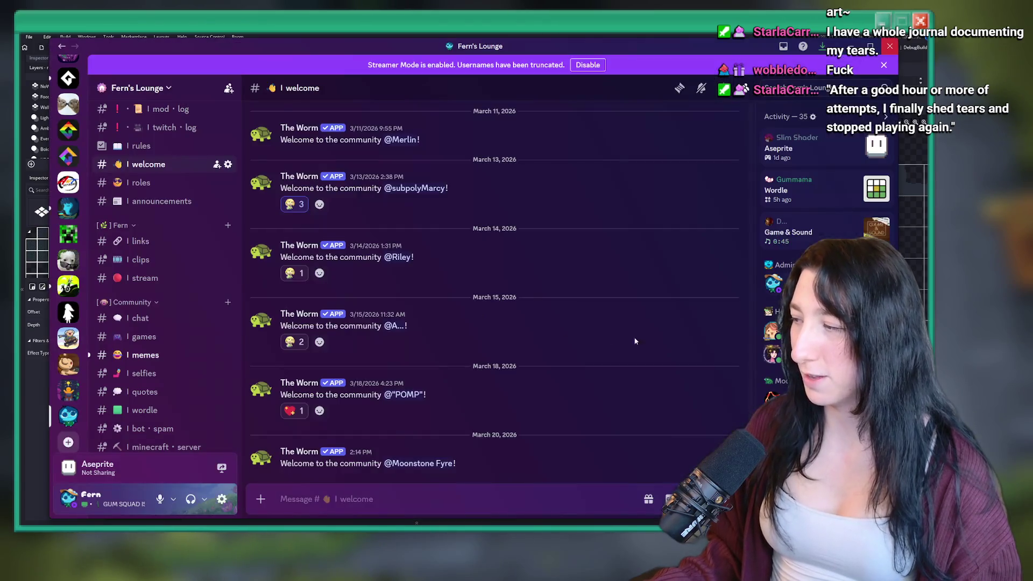
{"action": "key", "text": "alt+Tab"}
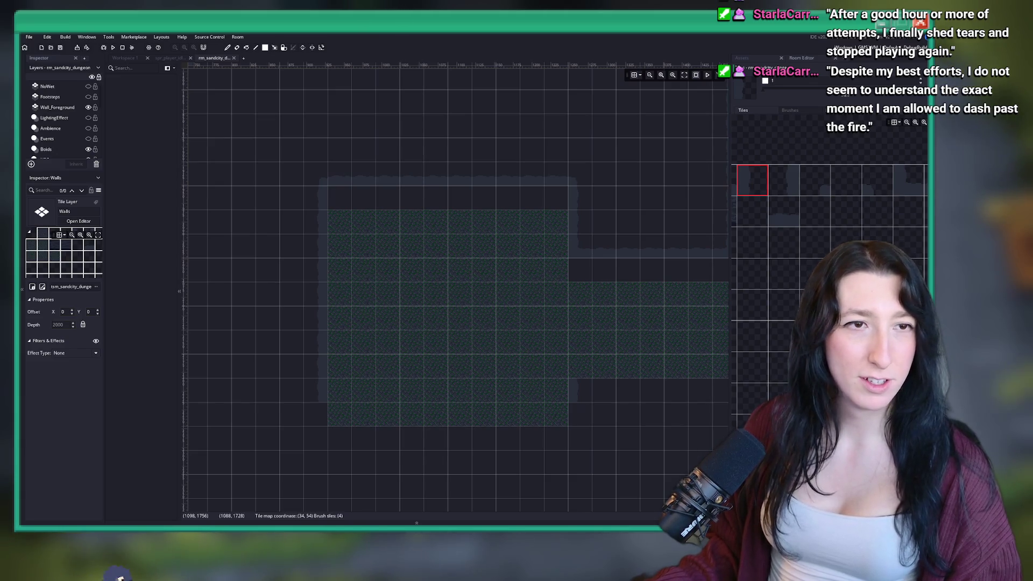
{"action": "key", "text": "alt+Tab"}
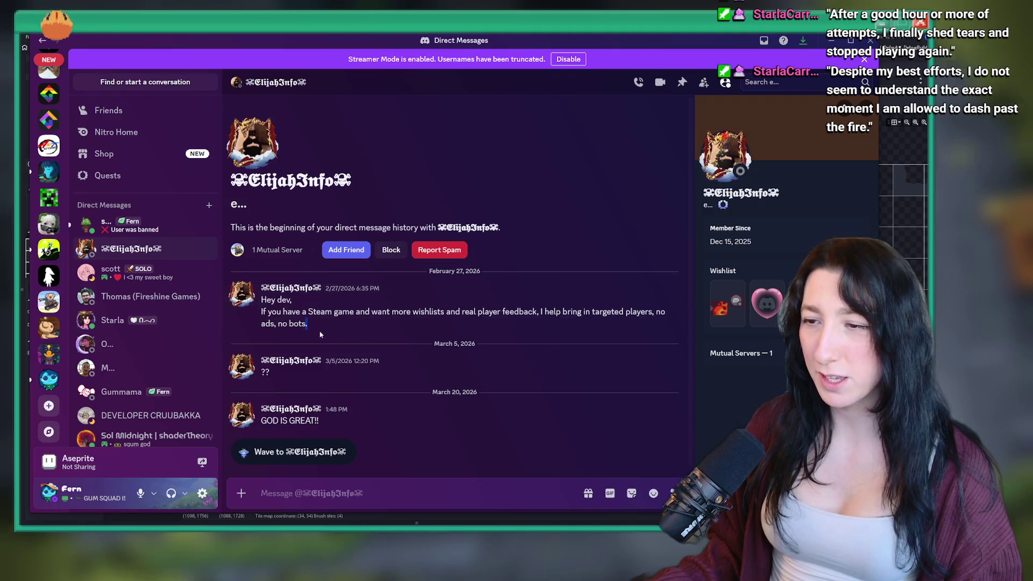
{"action": "mouse_move", "coordinate": [305, 324]}
{"action": "left_mouse_down"}
{"action": "mouse_move", "coordinate": [326, 325]}
{"action": "mouse_move", "coordinate": [263, 304]}
{"action": "left_mouse_up"}
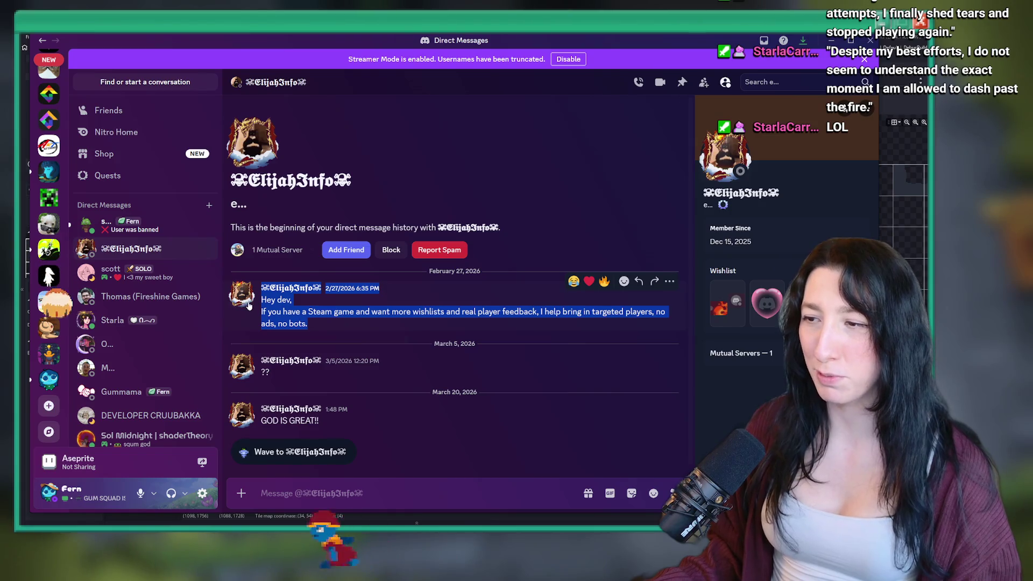
{"action": "left_click", "coordinate": [297, 366]}
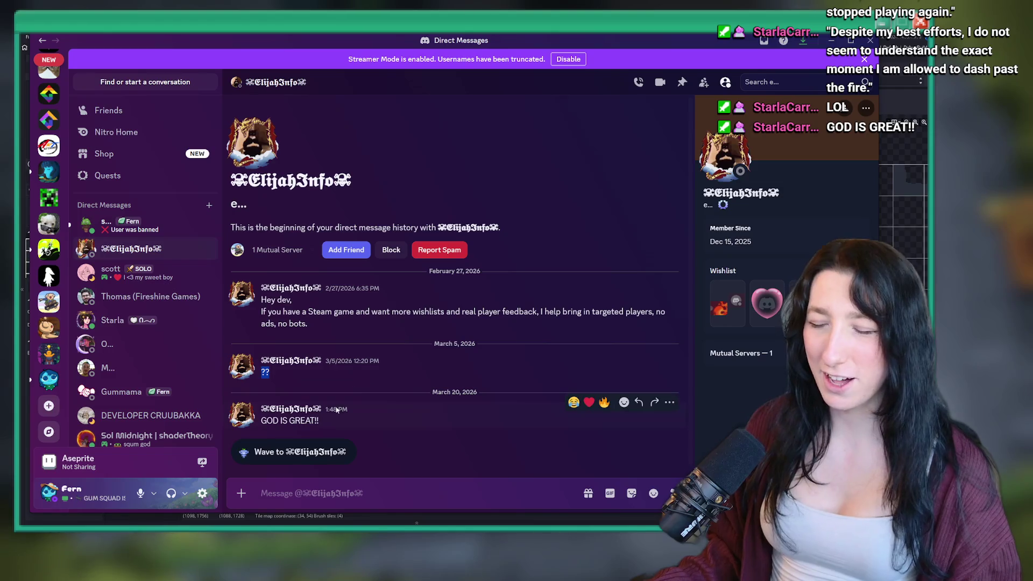
{"action": "left_click_drag", "start_coordinate": [321, 424], "coordinate": [304, 423]}
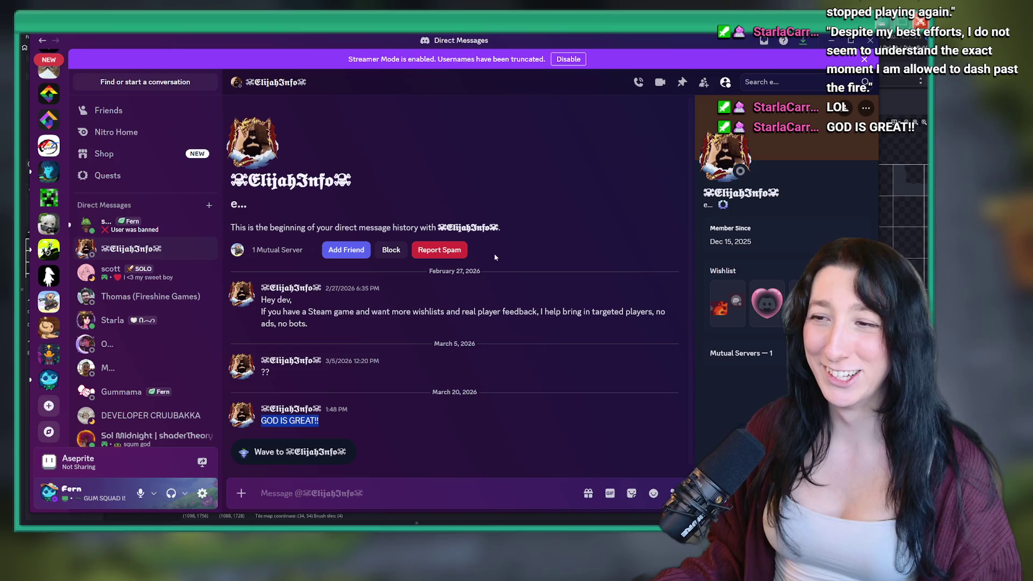
{"action": "left_click", "coordinate": [423, 254]}
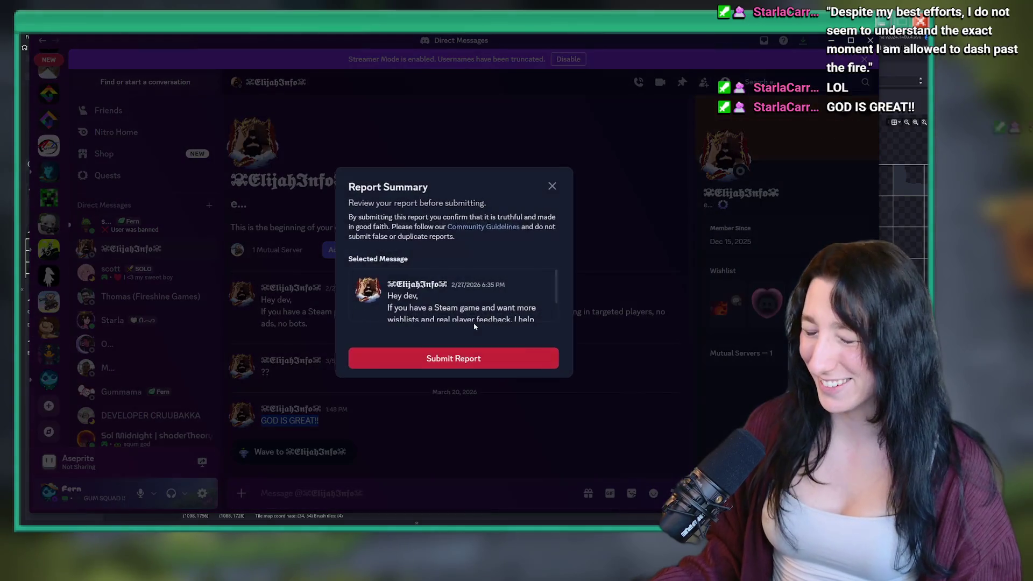
{"action": "left_click", "coordinate": [443, 357]}
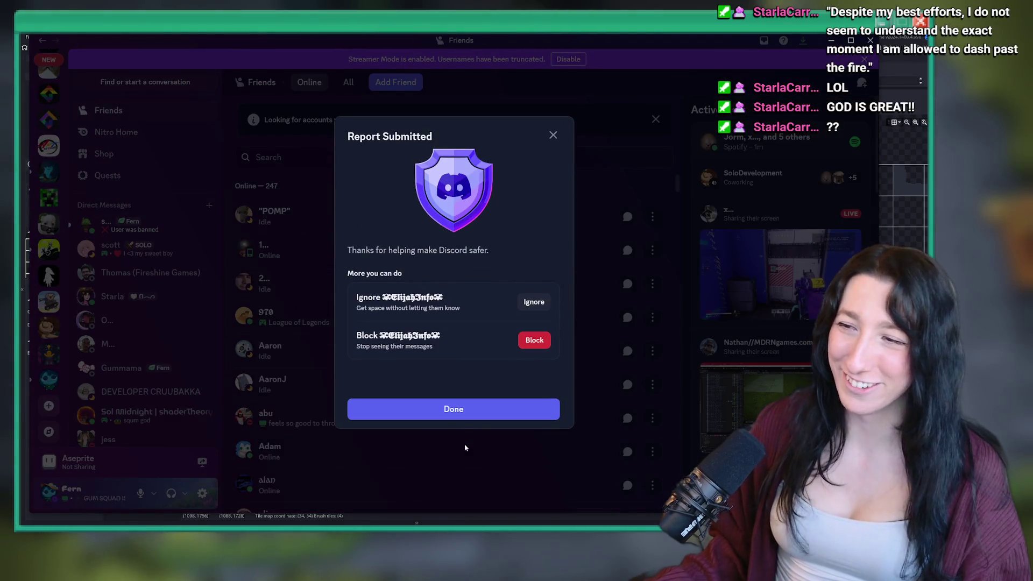
{"action": "left_click", "coordinate": [537, 337]}
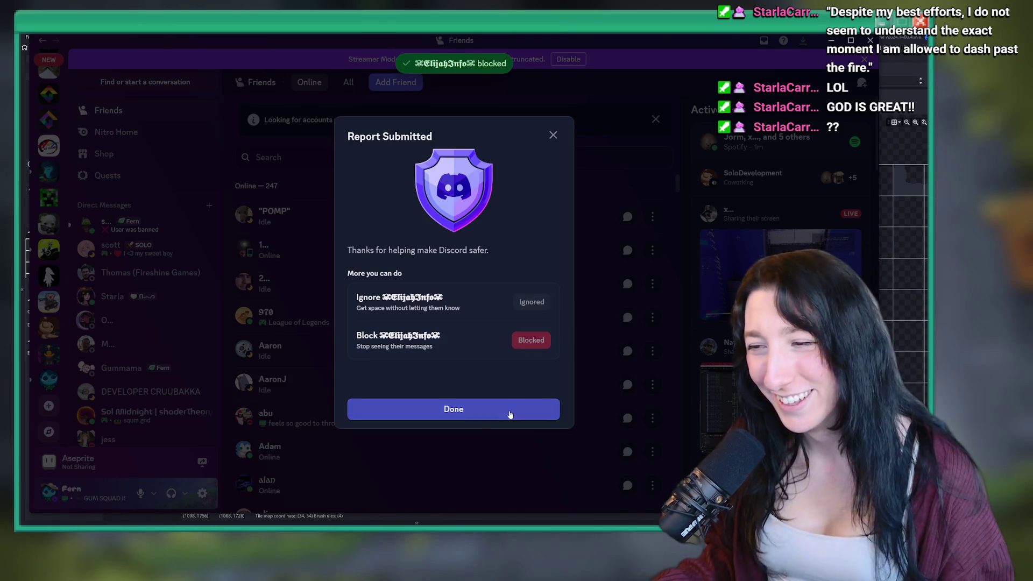
{"action": "left_click", "coordinate": [508, 410]}
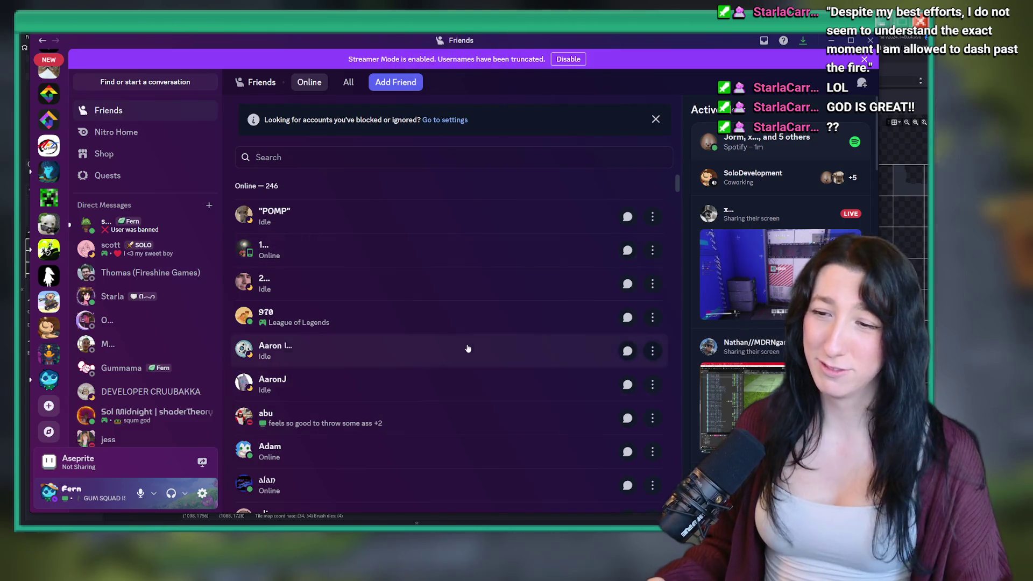
Close the Discord Friends window to reveal the rm_sandcity_dungeon room editor.
{"action": "left_click", "coordinate": [870, 40]}
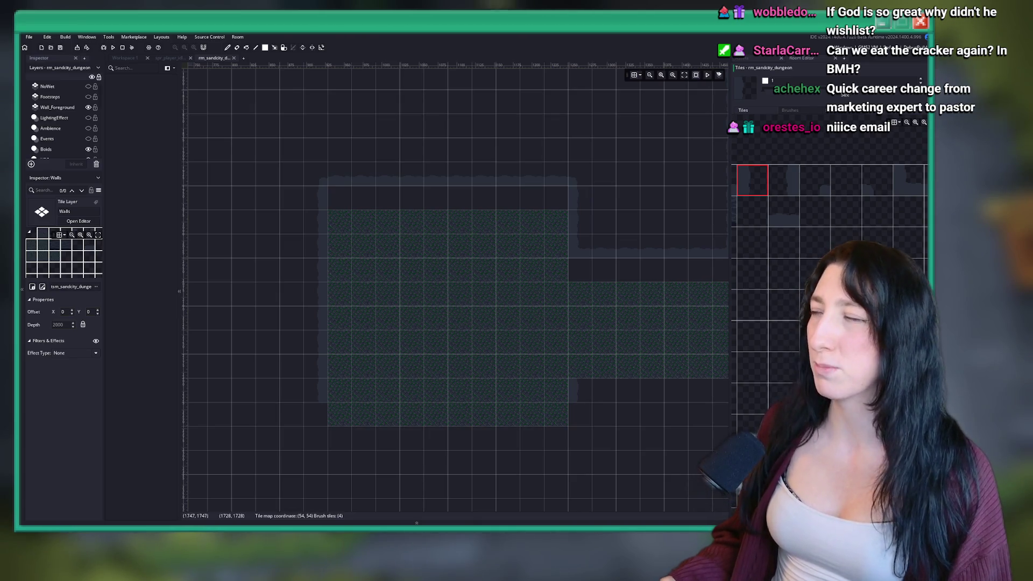
{"action": "key", "text": "alt+Tab"}
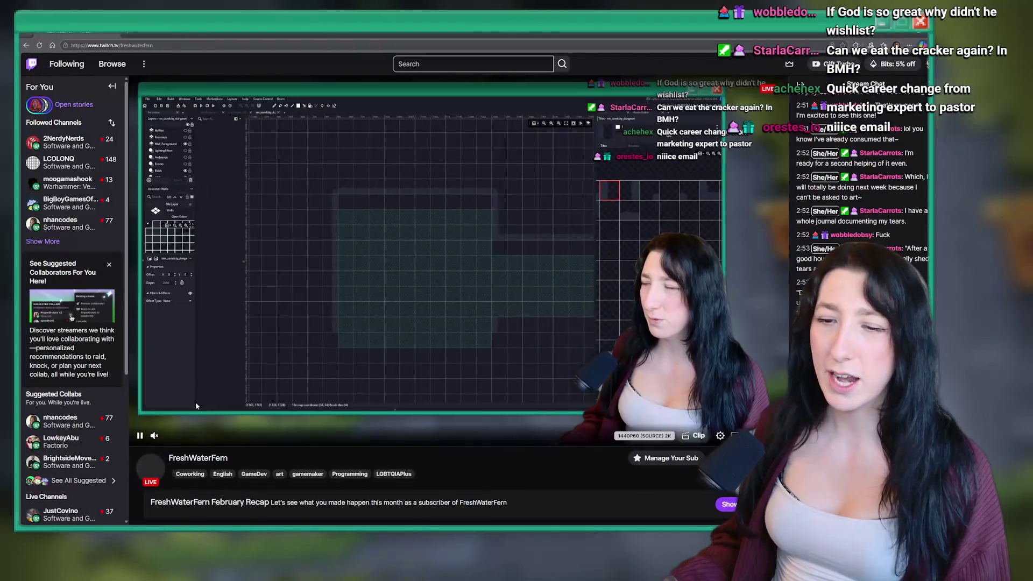
{"action": "scroll", "coordinate": [196, 406], "scroll_direction": "down", "scroll_amount": 4}
{"action": "scroll", "coordinate": [278, 298], "scroll_direction": "up", "scroll_amount": 2}
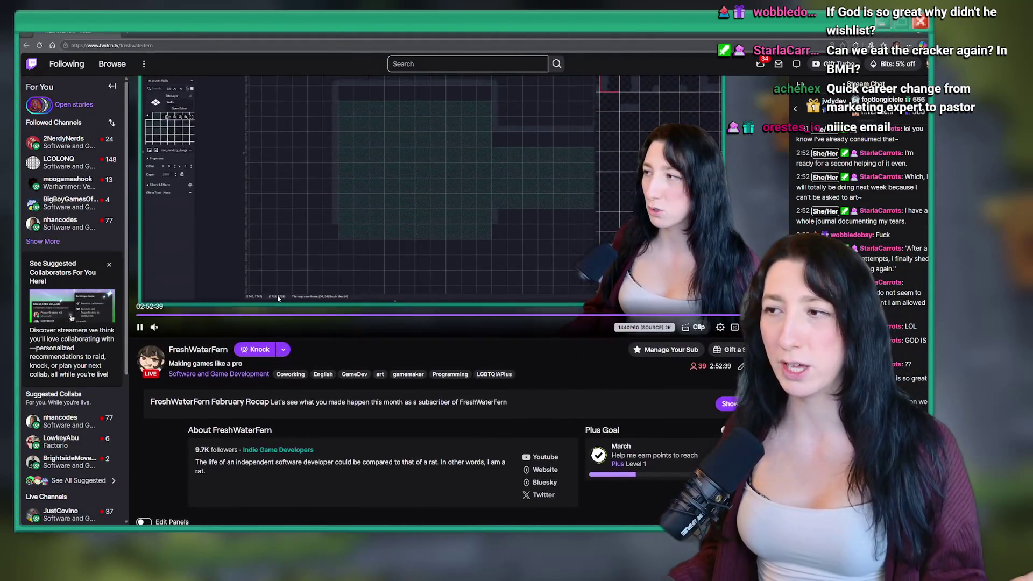
{"action": "scroll", "coordinate": [398, 125], "scroll_direction": "down", "scroll_amount": 6}
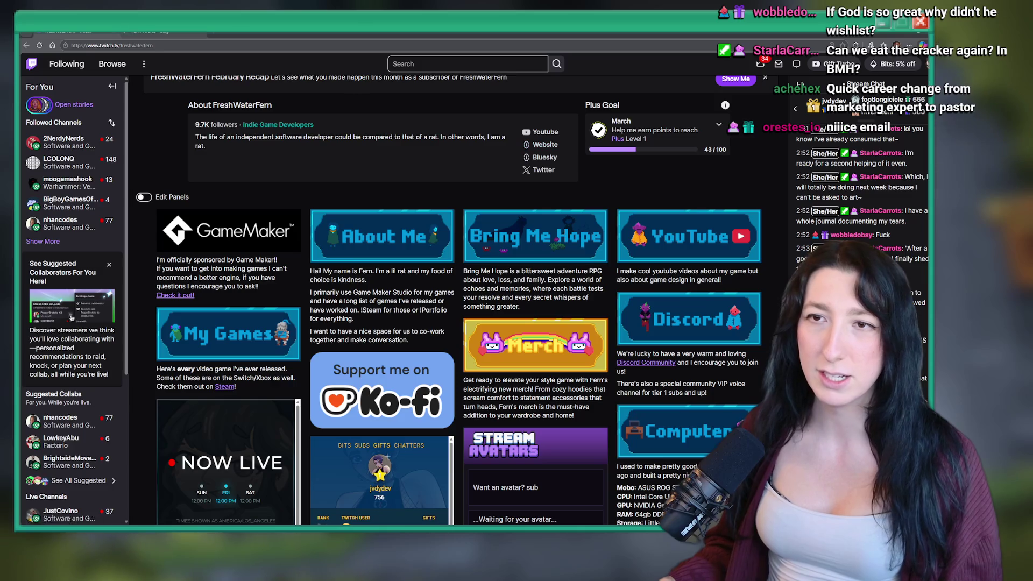
{"action": "left_click", "coordinate": [546, 145]}
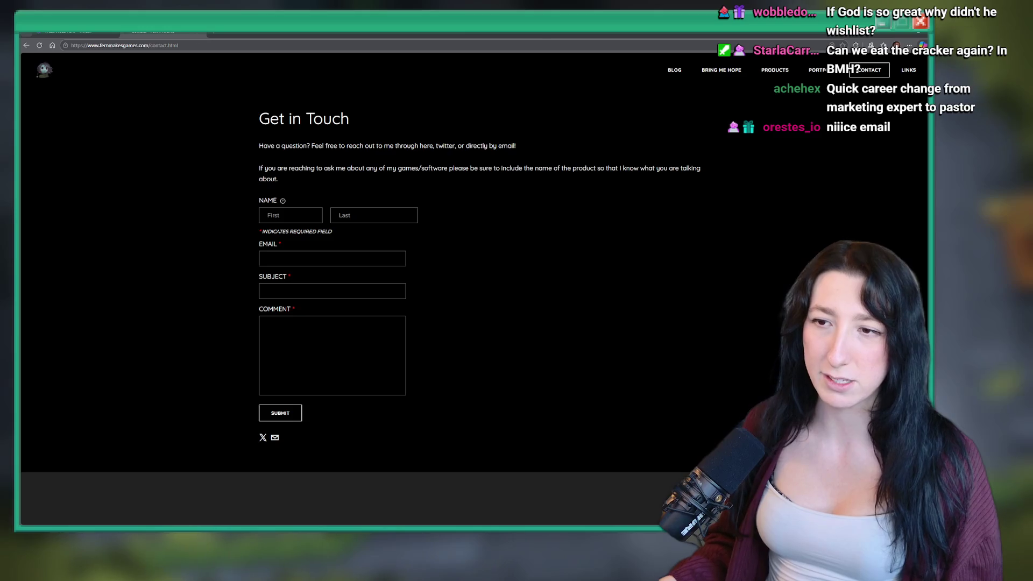
{"action": "key", "text": "ctrl+w"}
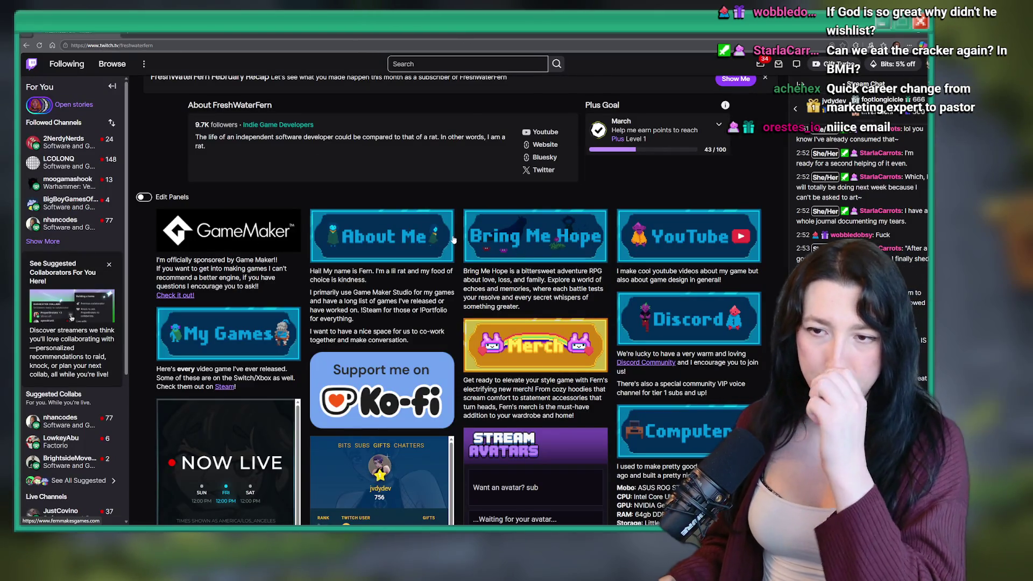
{"action": "scroll", "coordinate": [549, 374], "scroll_direction": "down", "scroll_amount": 3}
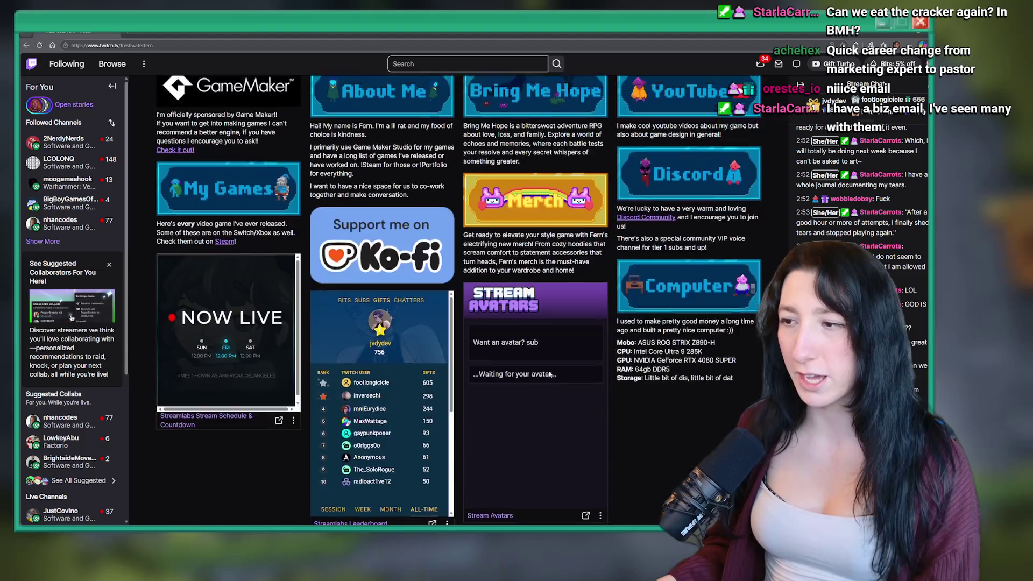
{"action": "scroll", "coordinate": [550, 374], "scroll_direction": "up", "scroll_amount": 3}
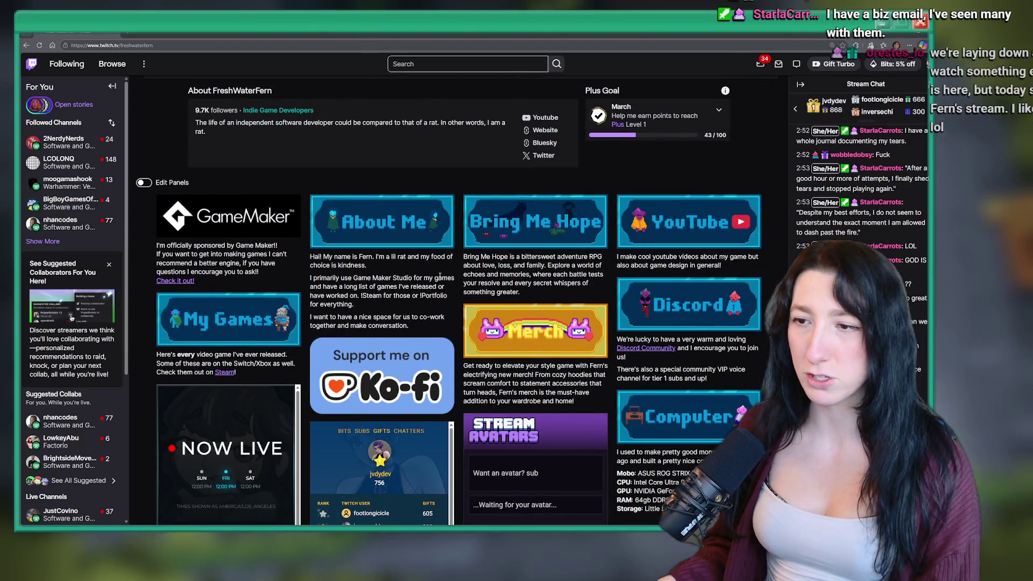
{"action": "left_click", "coordinate": [543, 525]}
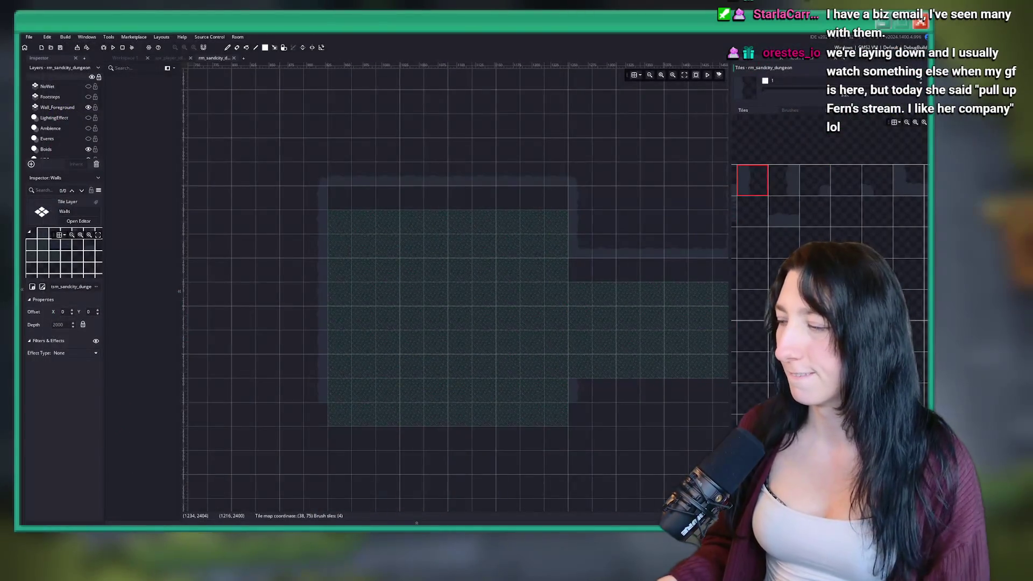
Choose a different top-row wall tile from the dungeon tileset as the brush.
{"action": "mouse_move", "coordinate": [561, 525]}
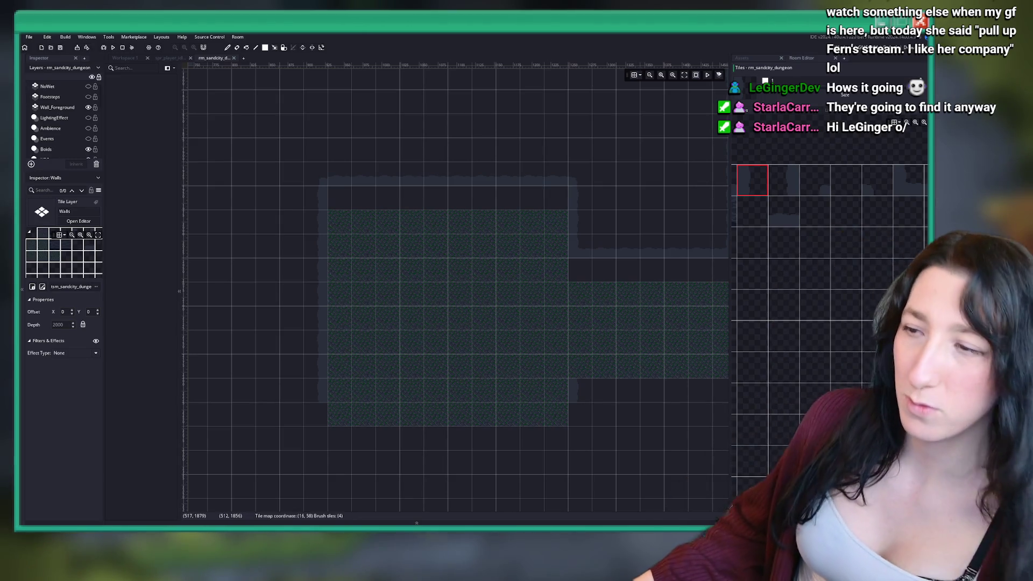
Paint a wall strip along the dark band above the floor, extending it two tiles left.
{"action": "scroll", "coordinate": [774, 213], "scroll_direction": "up", "scroll_amount": 1}
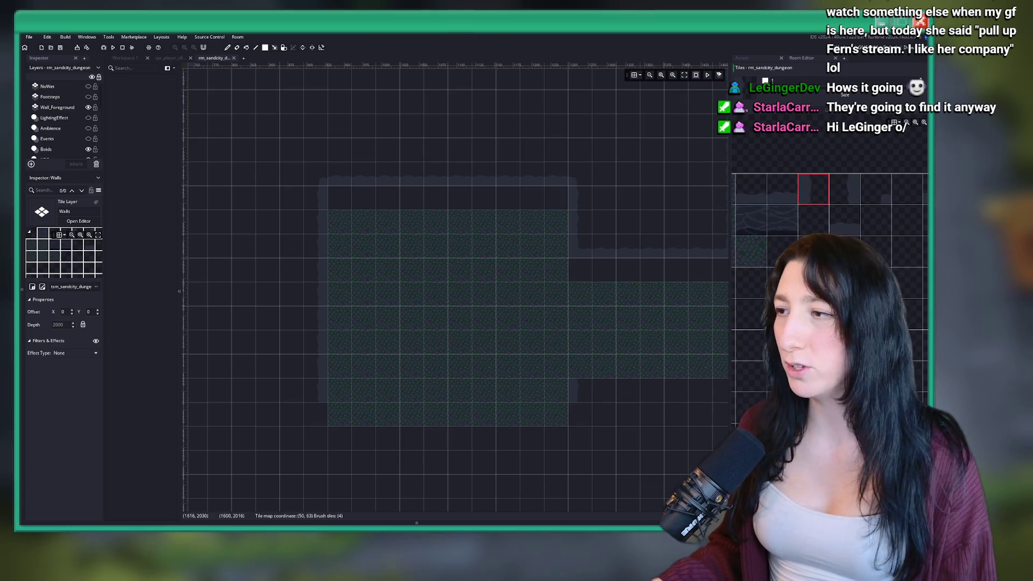
{"action": "left_click", "coordinate": [773, 213]}
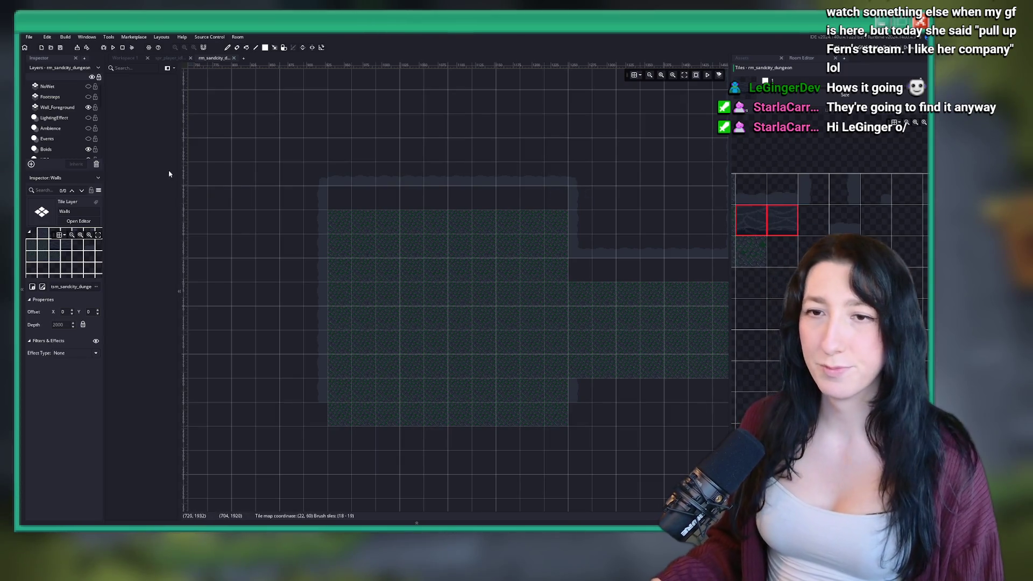
{"action": "scroll", "coordinate": [56, 142], "scroll_direction": "down", "scroll_amount": 5}
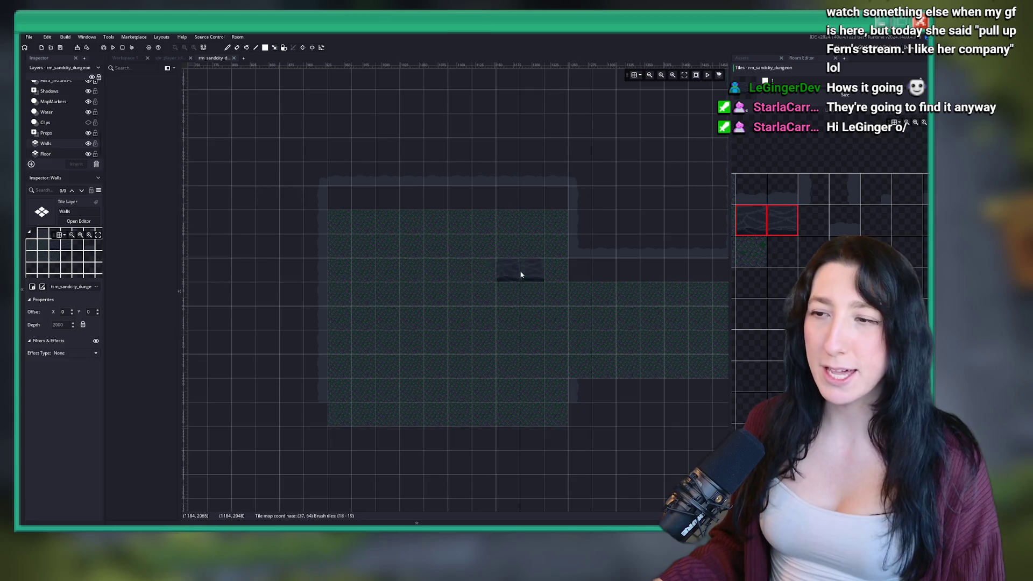
{"action": "scroll", "coordinate": [532, 202], "scroll_direction": "up", "scroll_amount": 3}
{"action": "scroll", "coordinate": [405, 197], "scroll_direction": "down", "scroll_amount": 2}
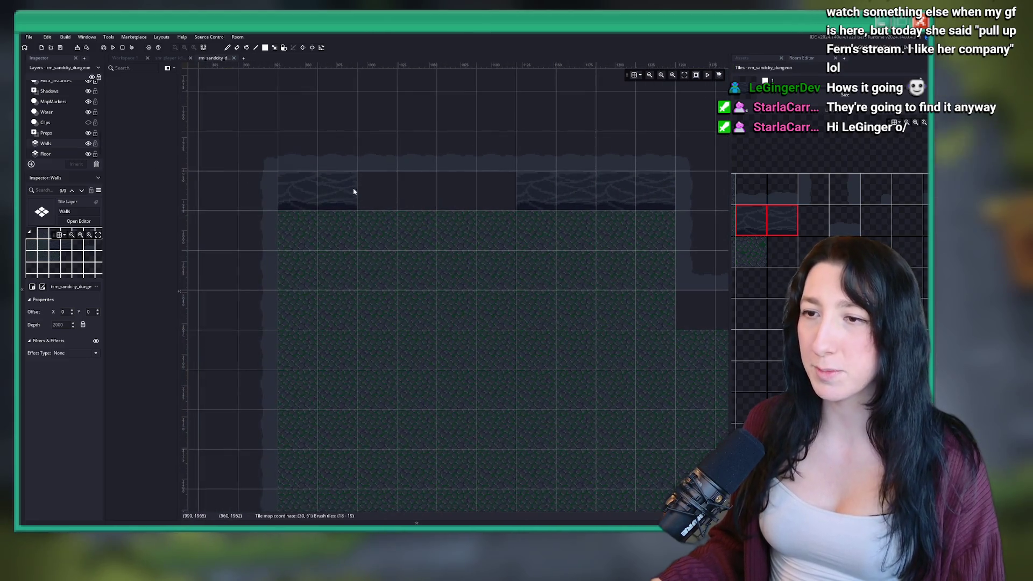
{"action": "mouse_move", "coordinate": [479, 184]}
{"action": "left_mouse_down"}
{"action": "mouse_move", "coordinate": [508, 215]}
{"action": "mouse_move", "coordinate": [390, 234]}
{"action": "left_mouse_up"}
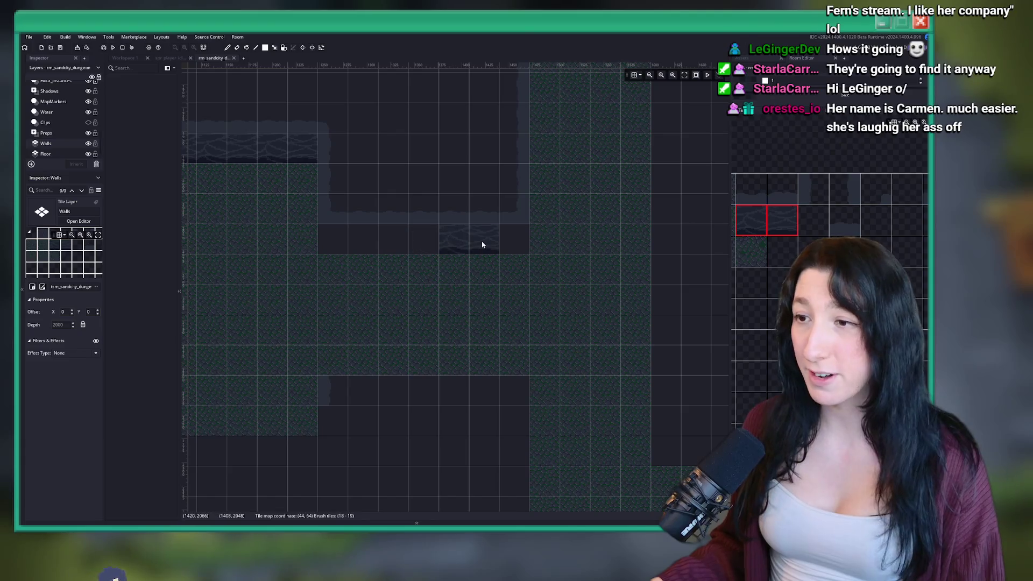
{"action": "left_click_drag", "start_coordinate": [482, 242], "coordinate": [505, 244]}
{"action": "left_click", "coordinate": [366, 232]}
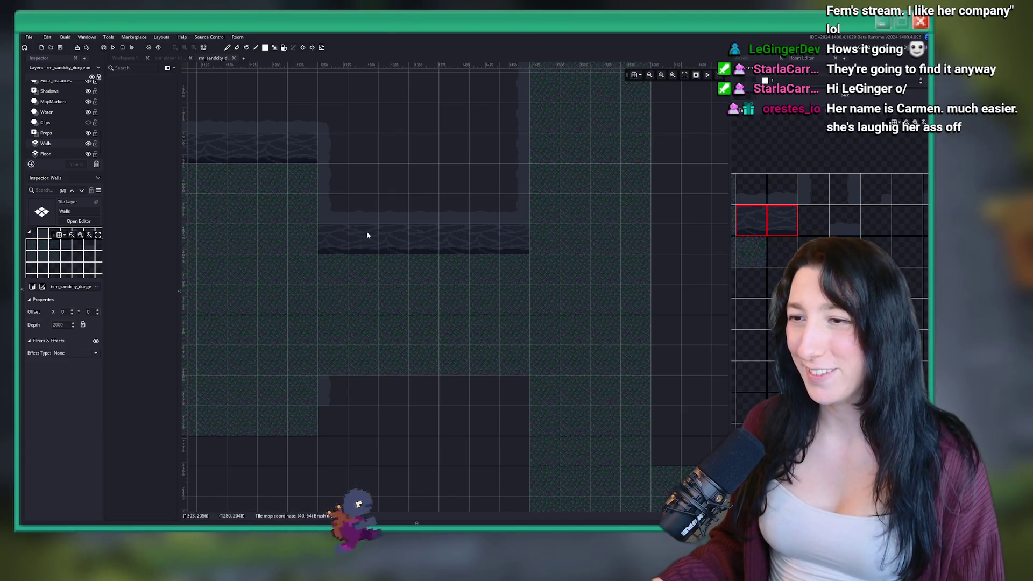
{"action": "left_click", "coordinate": [750, 220]}
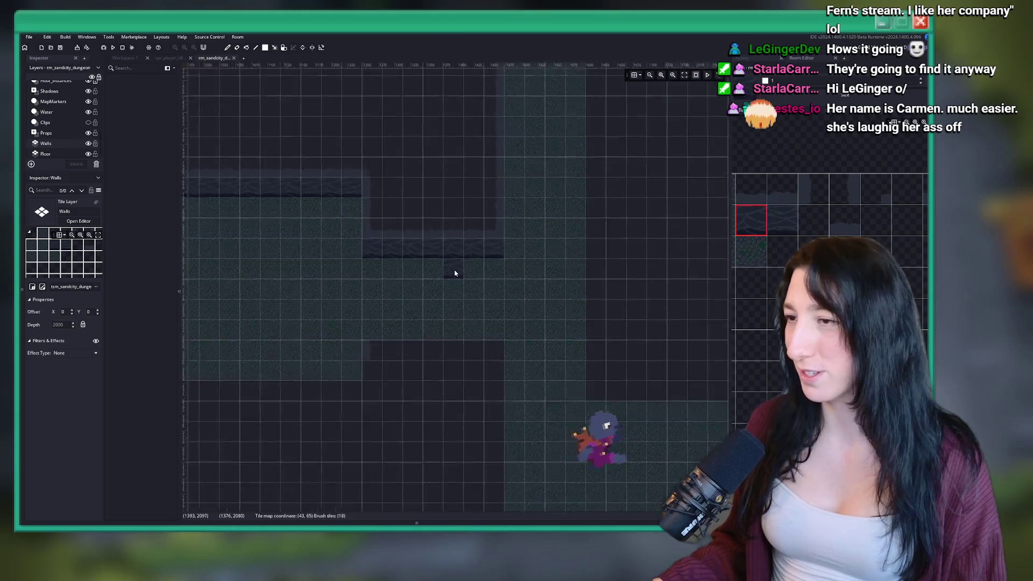
Paint a row of top-left wall tiles along the floor's top edge.
{"action": "scroll", "coordinate": [365, 247], "scroll_direction": "down", "scroll_amount": 4}
{"action": "scroll", "coordinate": [454, 248], "scroll_direction": "down", "scroll_amount": 2}
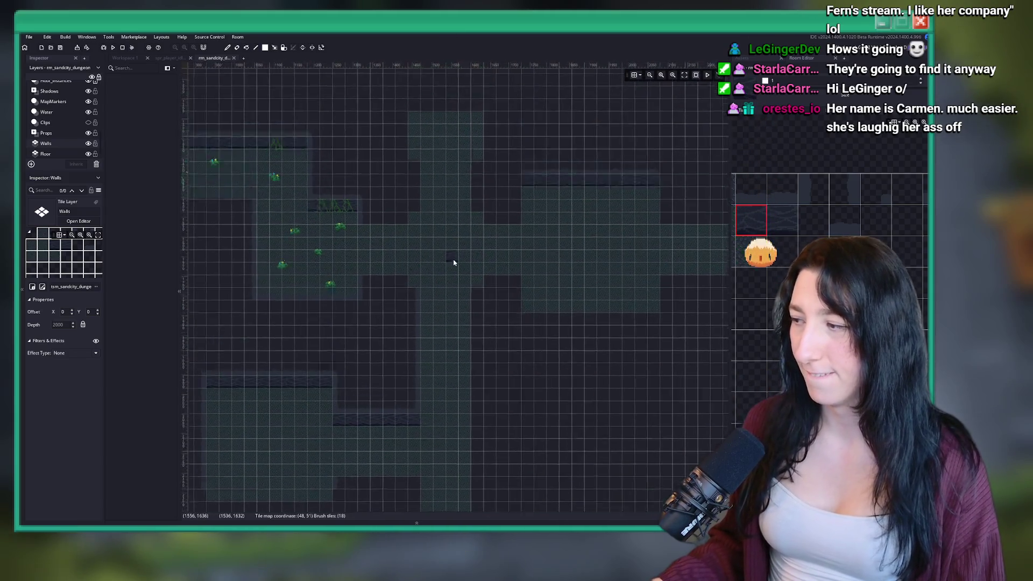
{"action": "scroll", "coordinate": [466, 286], "scroll_direction": "up", "scroll_amount": 2}
{"action": "scroll", "coordinate": [514, 244], "scroll_direction": "down", "scroll_amount": 2}
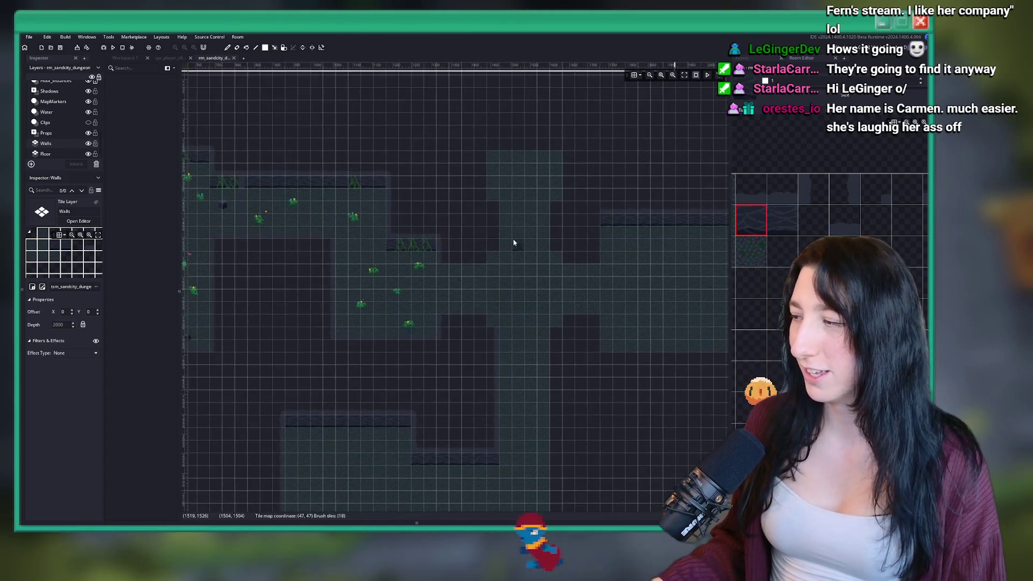
{"action": "scroll", "coordinate": [410, 223], "scroll_direction": "up", "scroll_amount": 3}
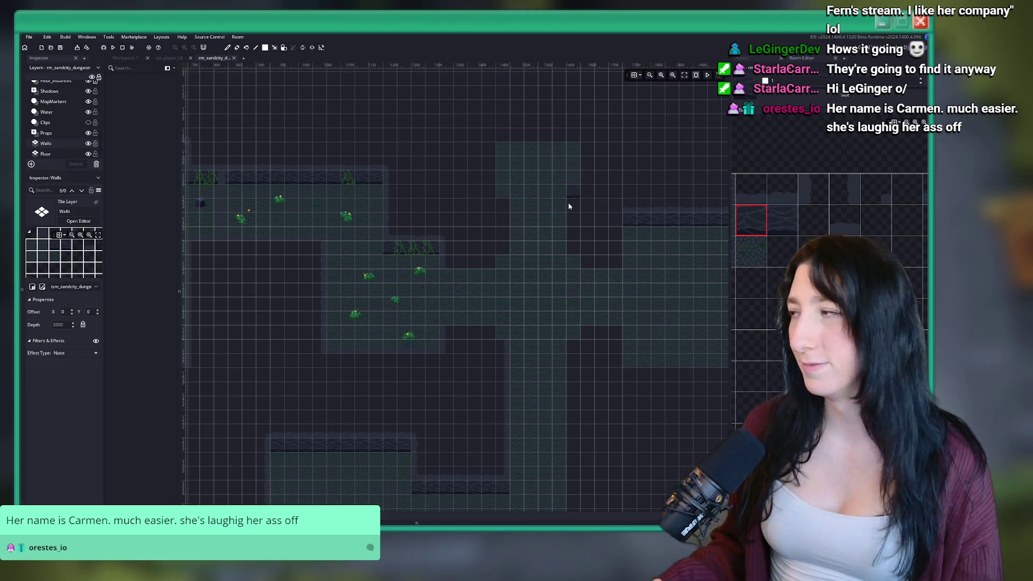
{"action": "scroll", "coordinate": [515, 235], "scroll_direction": "down", "scroll_amount": 2}
{"action": "scroll", "coordinate": [376, 263], "scroll_direction": "up", "scroll_amount": 3}
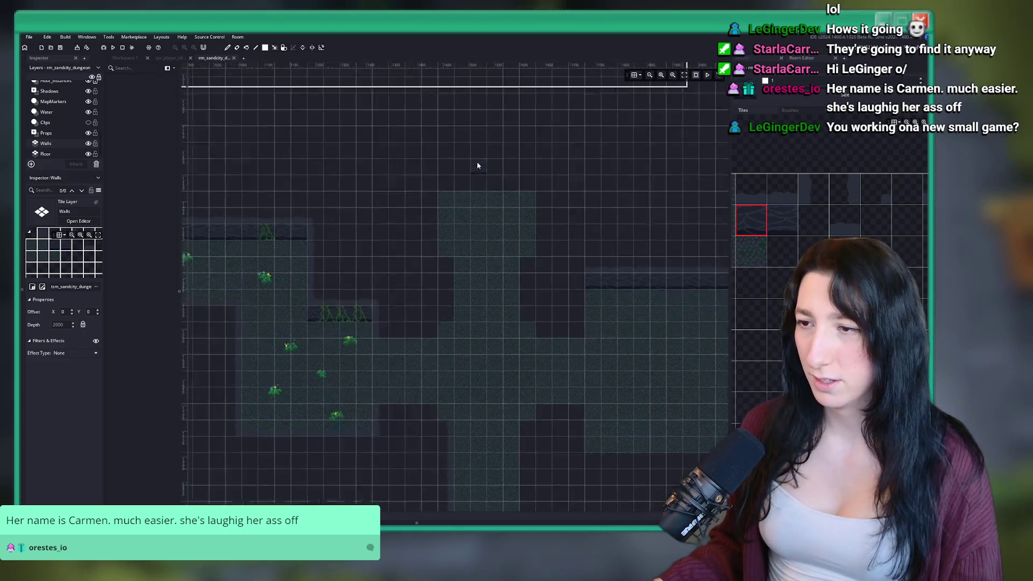
{"action": "scroll", "coordinate": [475, 183], "scroll_direction": "down", "scroll_amount": 3}
{"action": "scroll", "coordinate": [491, 157], "scroll_direction": "up", "scroll_amount": 5}
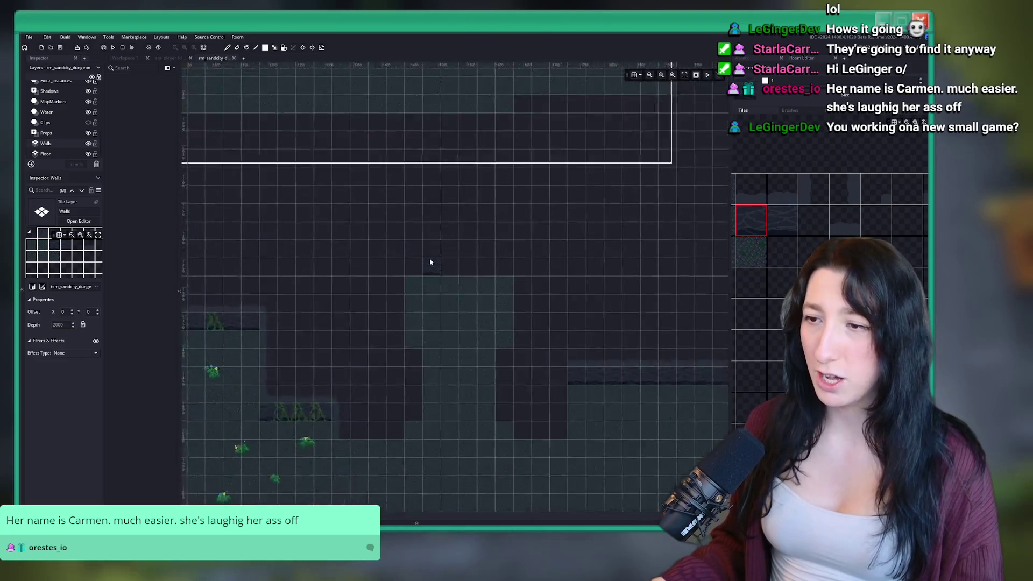
{"action": "scroll", "coordinate": [429, 262], "scroll_direction": "up", "scroll_amount": 2}
{"action": "scroll", "coordinate": [415, 269], "scroll_direction": "up", "scroll_amount": 3}
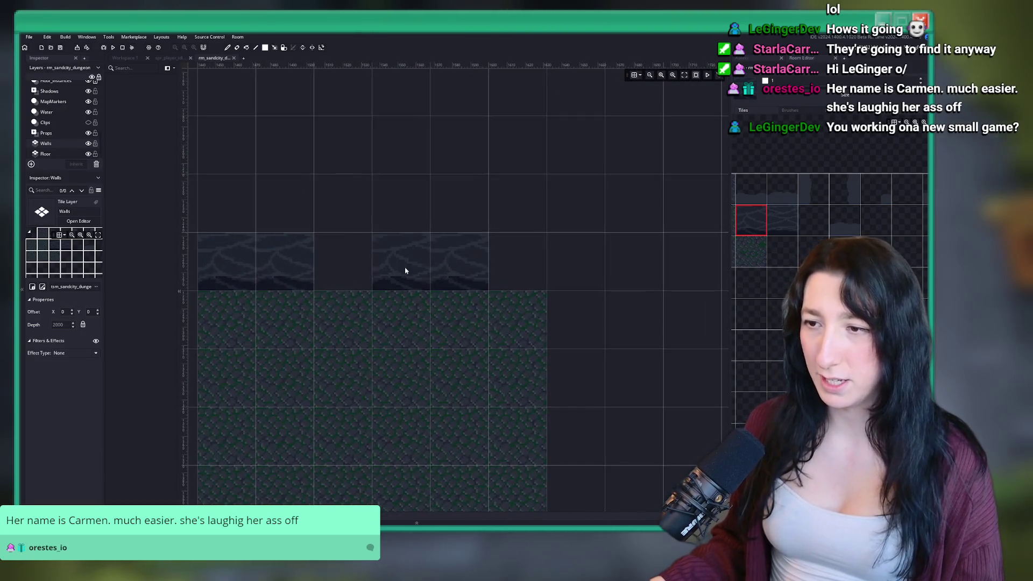
{"action": "scroll", "coordinate": [471, 247], "scroll_direction": "down", "scroll_amount": 1}
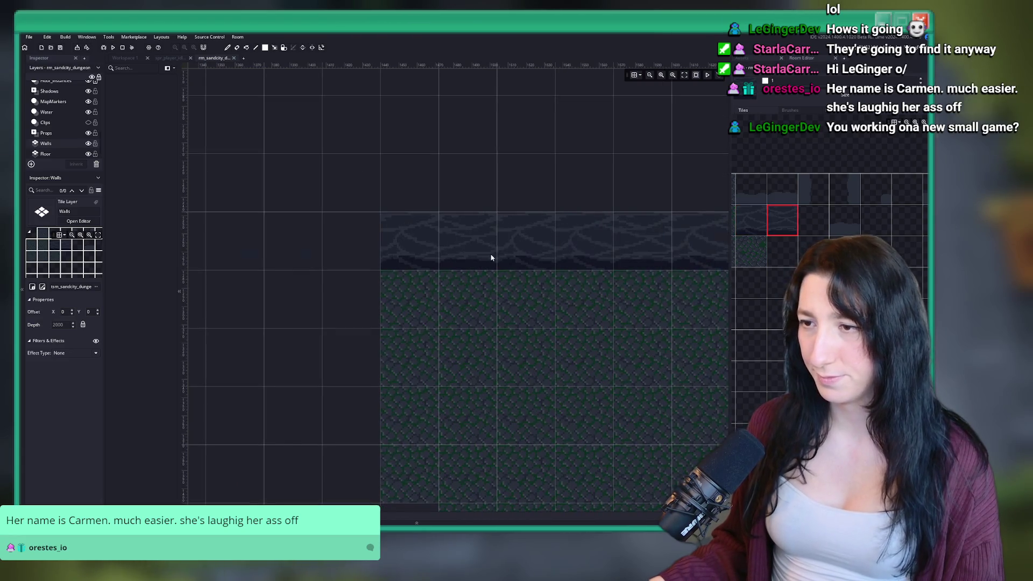
{"action": "left_click", "coordinate": [751, 189]}
{"action": "scroll", "coordinate": [572, 202], "scroll_direction": "up", "scroll_amount": 1}
{"action": "mouse_move", "coordinate": [572, 202]}
{"action": "left_mouse_down"}
{"action": "mouse_move", "coordinate": [615, 198]}
{"action": "mouse_move", "coordinate": [320, 204]}
{"action": "left_mouse_up"}
Check the Bring Me Hope Steam store page and pick the next wall tile.
{"action": "left_click", "coordinate": [782, 188]}
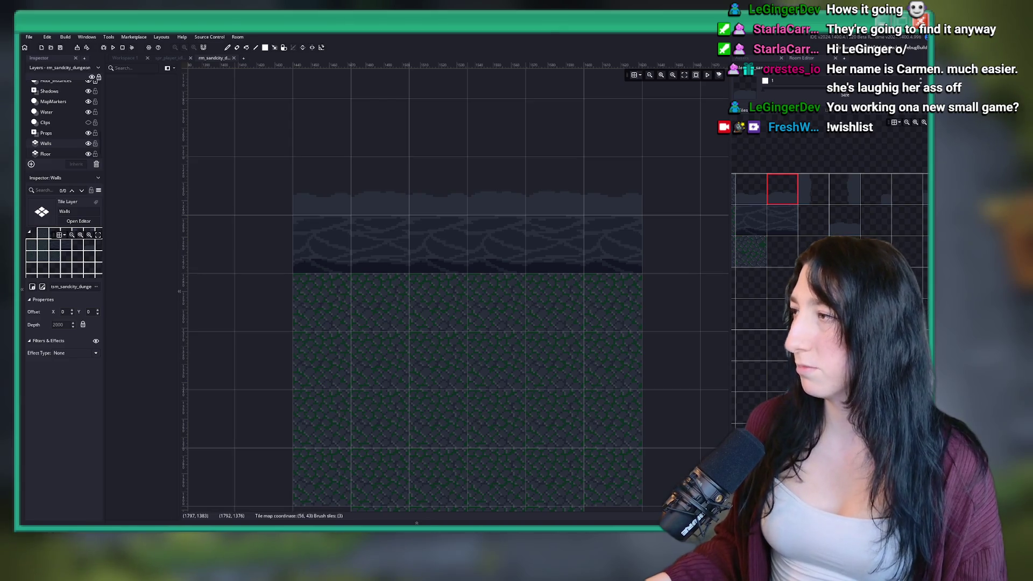
{"action": "key", "text": "alt+Tab"}
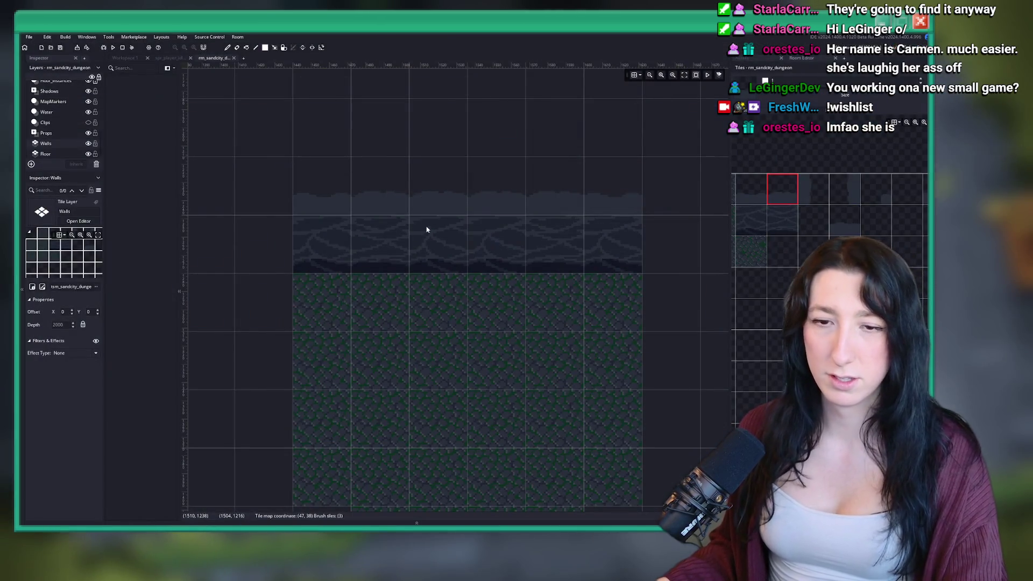
{"action": "scroll", "coordinate": [358, 240], "scroll_direction": "down", "scroll_amount": 5}
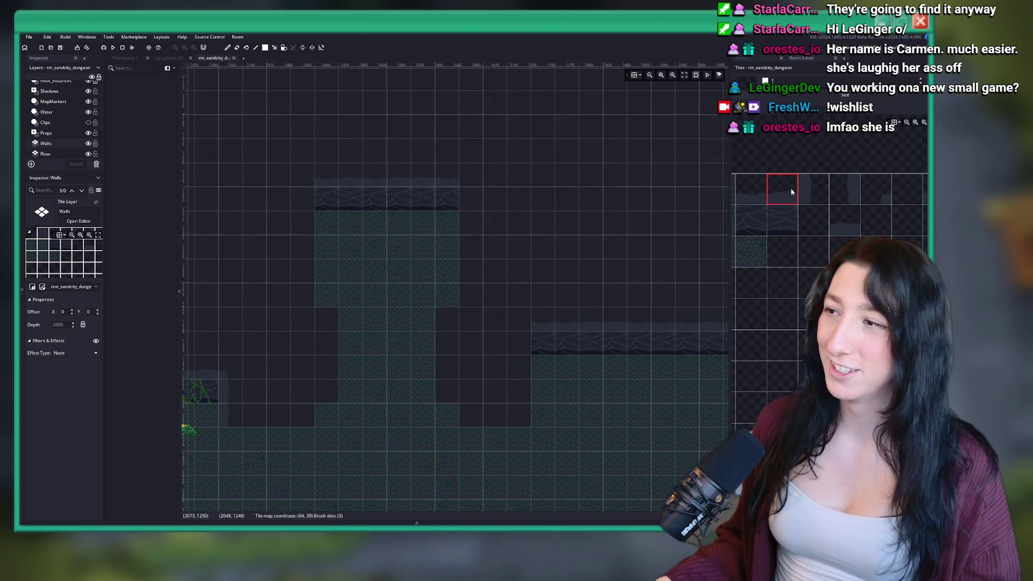
{"action": "left_click", "coordinate": [813, 190]}
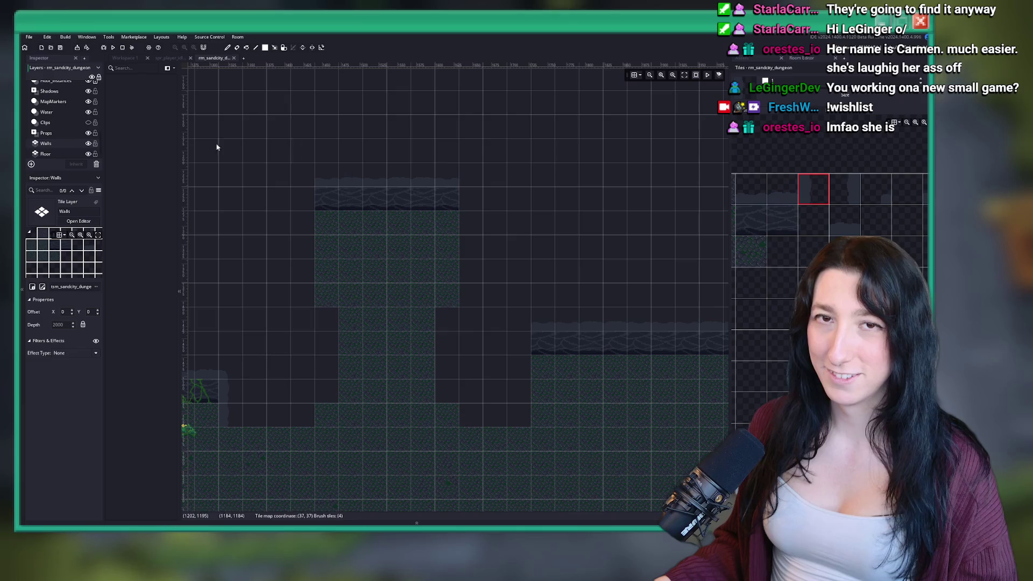
{"action": "scroll", "coordinate": [462, 203], "scroll_direction": "up", "scroll_amount": 3}
{"action": "scroll", "coordinate": [485, 397], "scroll_direction": "down", "scroll_amount": 2}
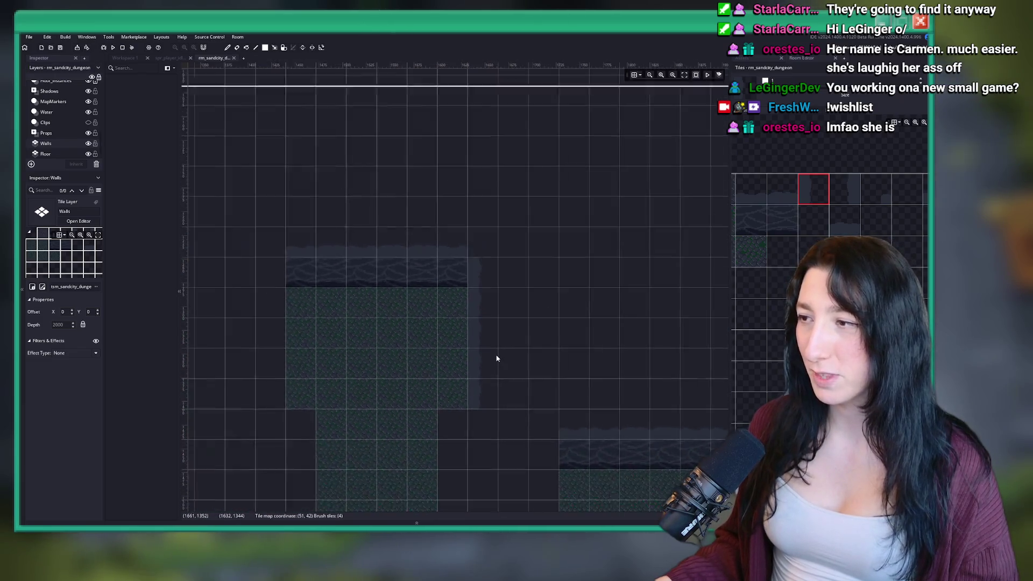
{"action": "scroll", "coordinate": [302, 281], "scroll_direction": "up", "scroll_amount": 2}
Extend the wall edge down the floor's side and pick more wall tiles.
{"action": "left_click", "coordinate": [845, 190]}
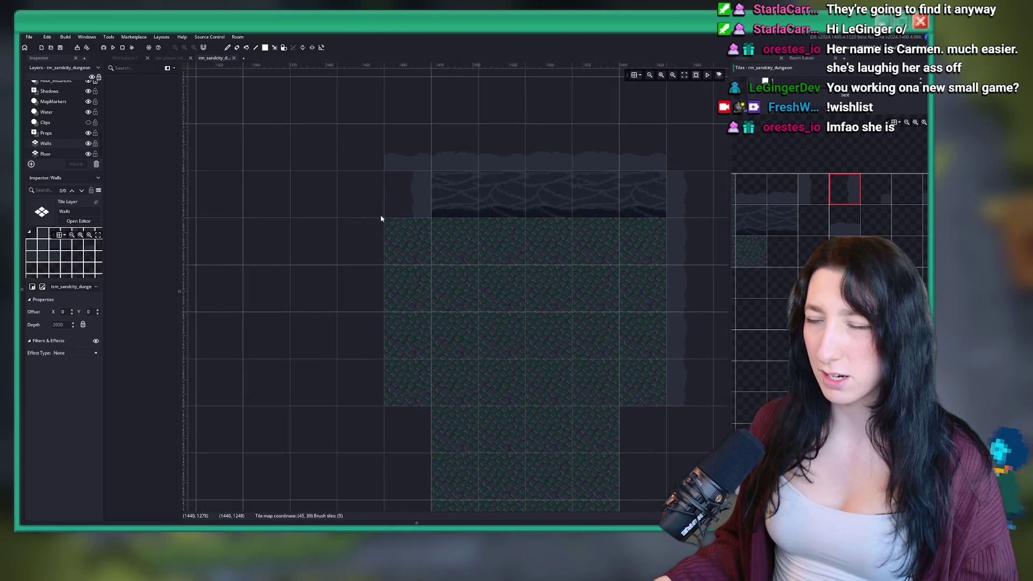
{"action": "left_click_drag", "start_coordinate": [380, 214], "coordinate": [350, 388]}
{"action": "left_click_drag", "start_coordinate": [456, 288], "coordinate": [351, 302]}
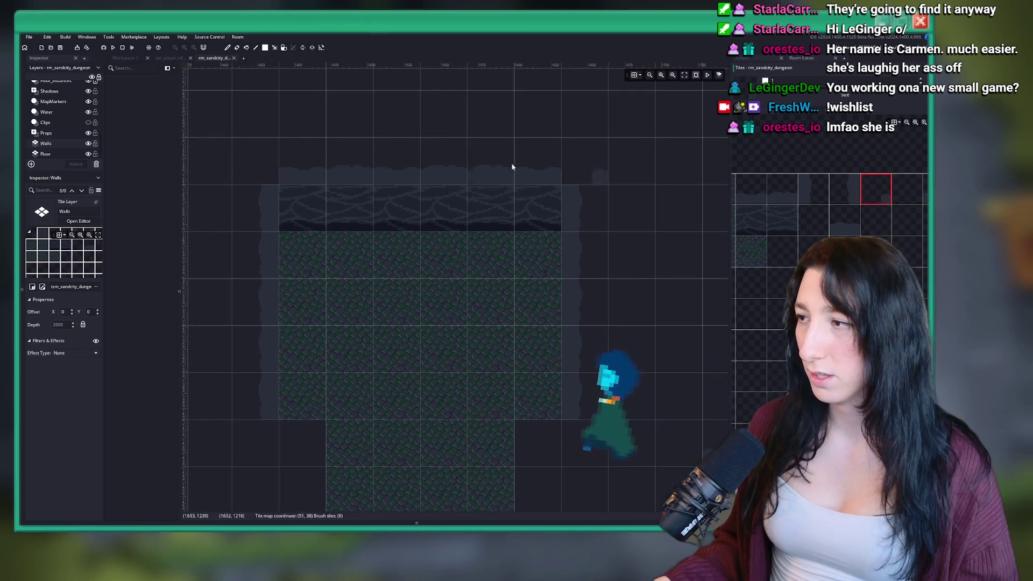
{"action": "left_click", "coordinate": [876, 189]}
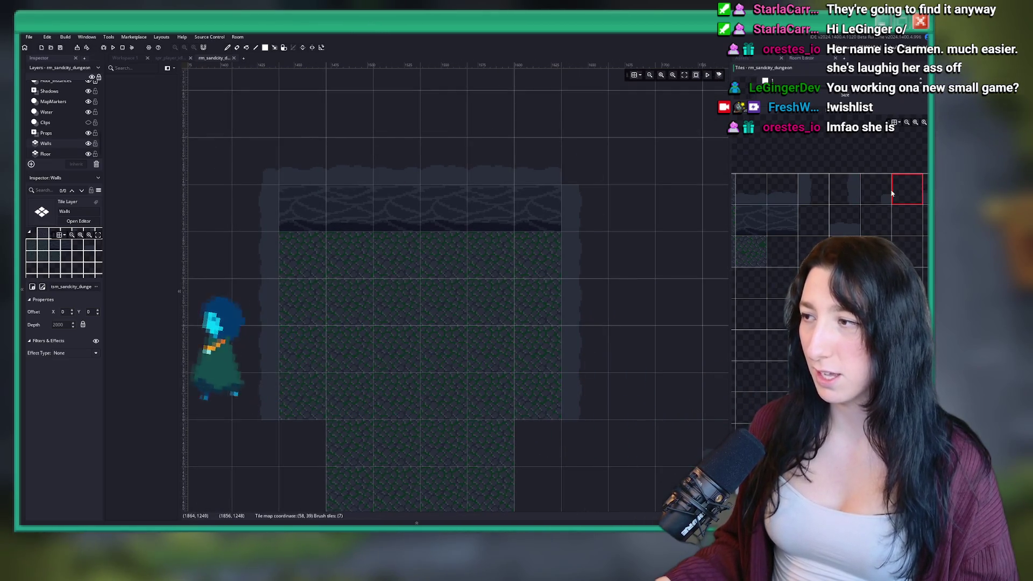
{"action": "left_click", "coordinate": [858, 208]}
{"action": "scroll", "coordinate": [564, 196], "scroll_direction": "down", "scroll_amount": 3}
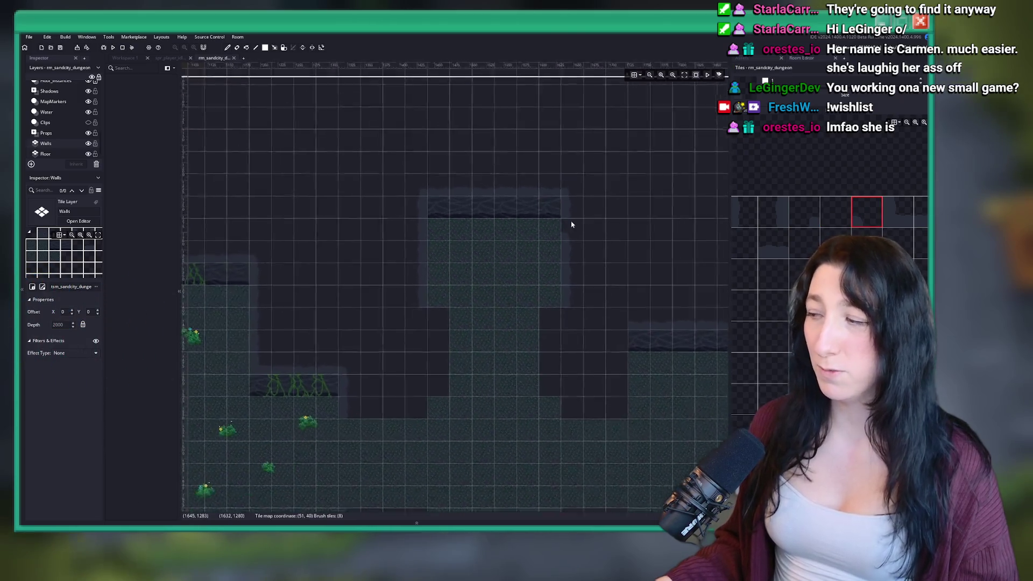
{"action": "left_click_drag", "start_coordinate": [572, 224], "coordinate": [452, 220]}
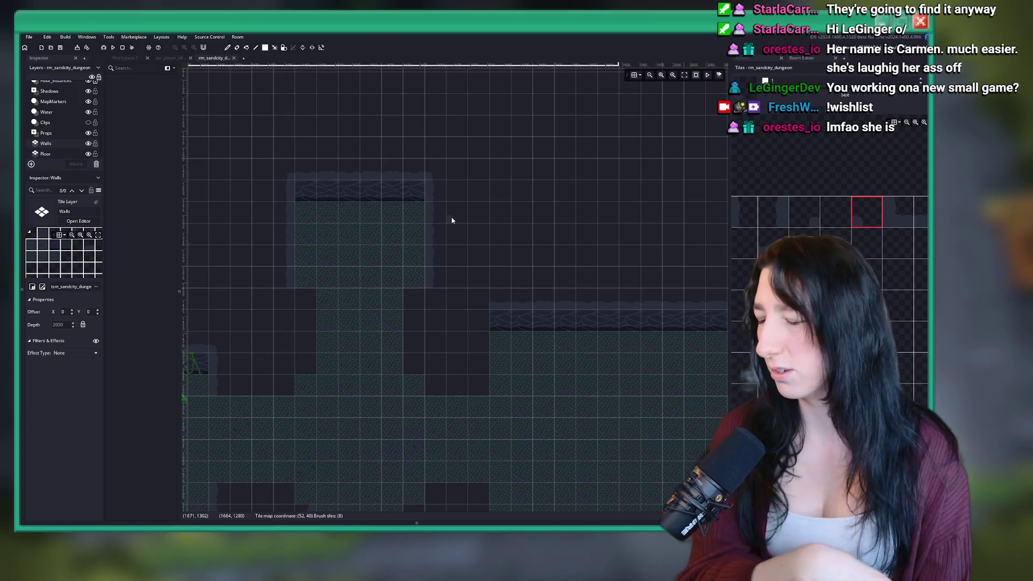
Scroll the tileset to bring other wall tiles into view.
{"action": "scroll", "coordinate": [446, 207], "scroll_direction": "up", "scroll_amount": 5}
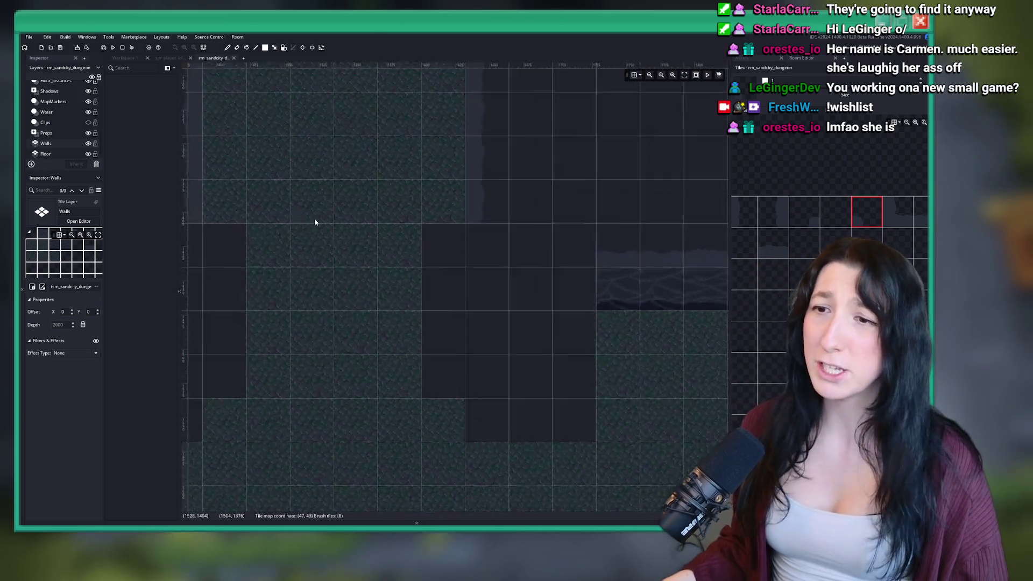
{"action": "scroll", "coordinate": [228, 210], "scroll_direction": "up", "scroll_amount": 2}
{"action": "scroll", "coordinate": [66, 103], "scroll_direction": "up", "scroll_amount": 5}
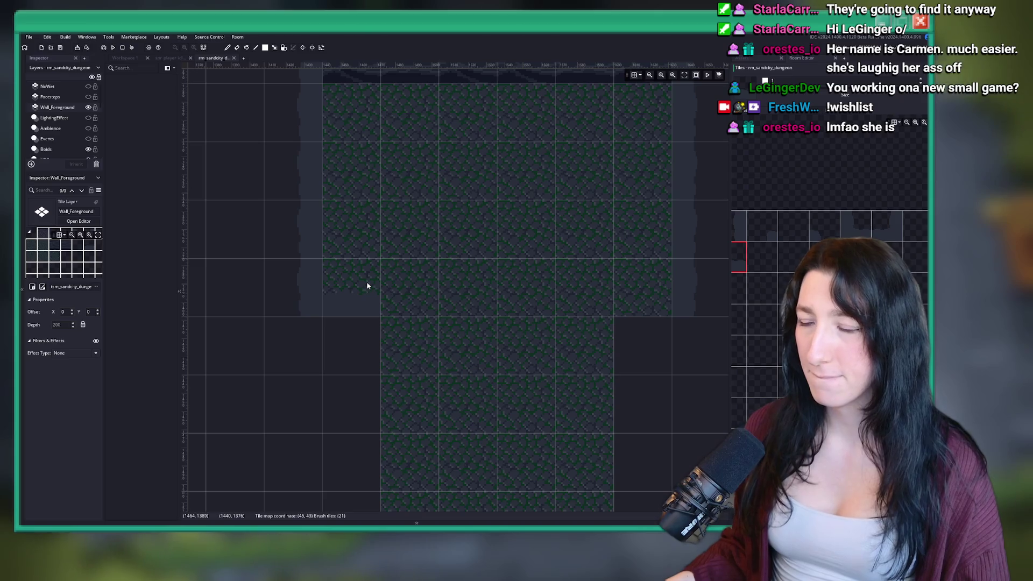
{"action": "scroll", "coordinate": [828, 323], "scroll_direction": "down", "scroll_amount": 2}
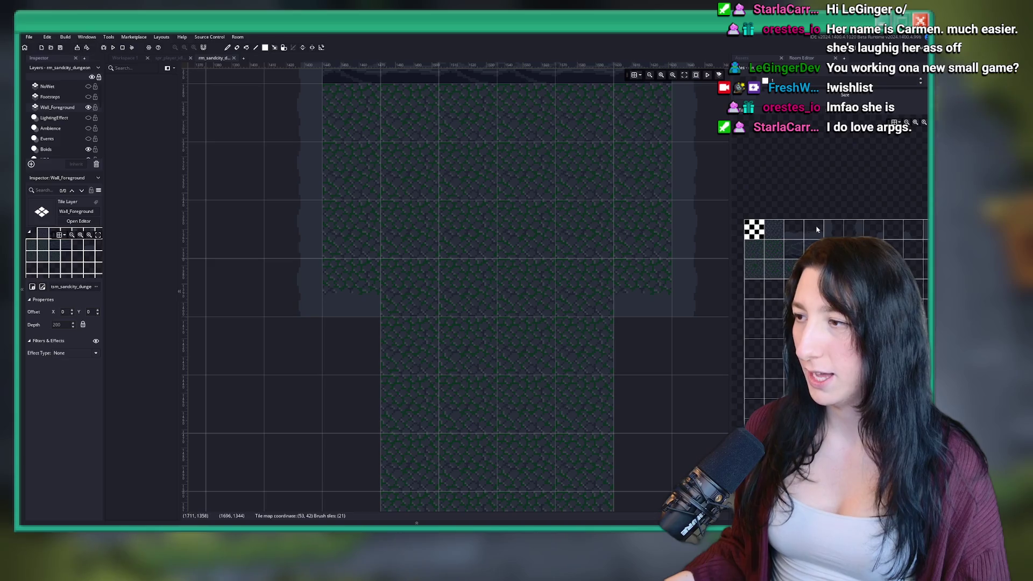
{"action": "left_click_drag", "start_coordinate": [754, 228], "coordinate": [771, 258]}
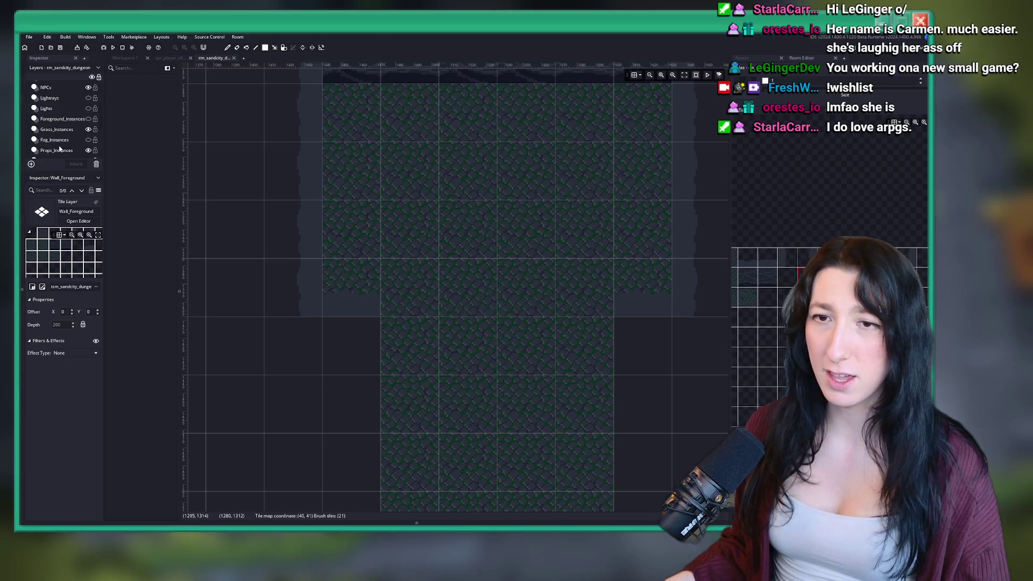
{"action": "scroll", "coordinate": [59, 141], "scroll_direction": "down", "scroll_amount": 5}
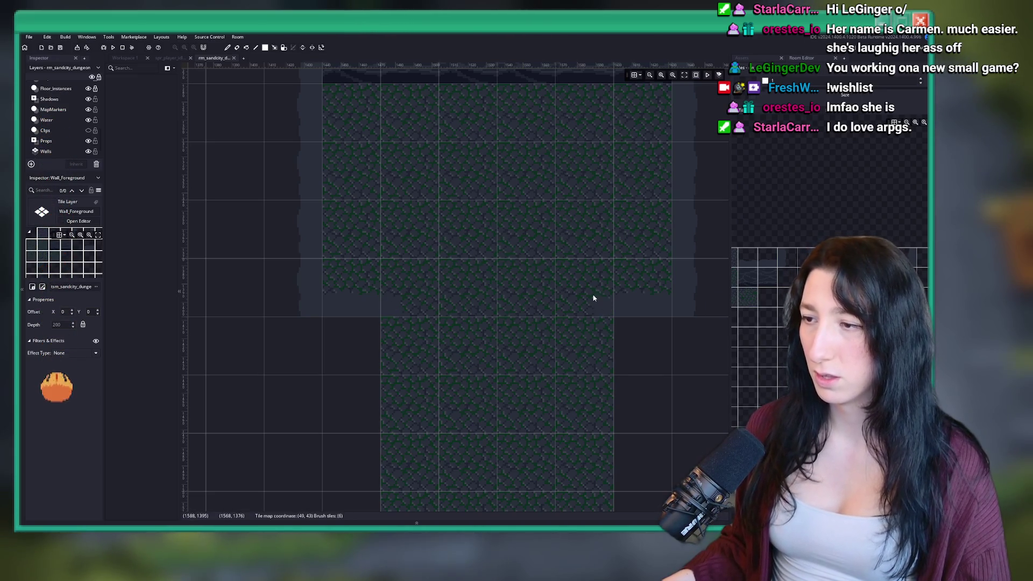
Switch to the Walls layer, pick a wall tile, and view more of the room.
{"action": "left_click", "coordinate": [45, 151]}
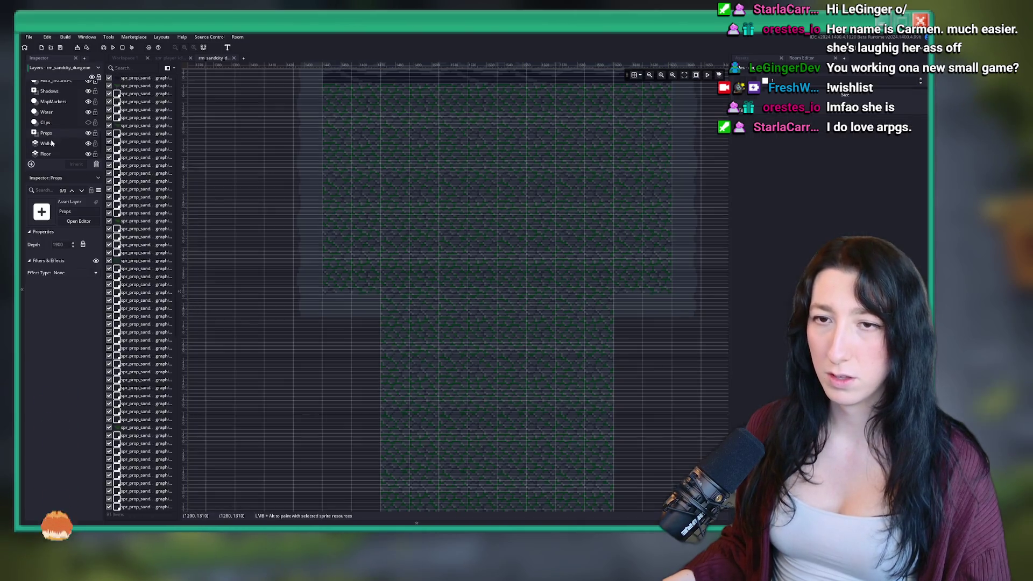
{"action": "left_click", "coordinate": [793, 262]}
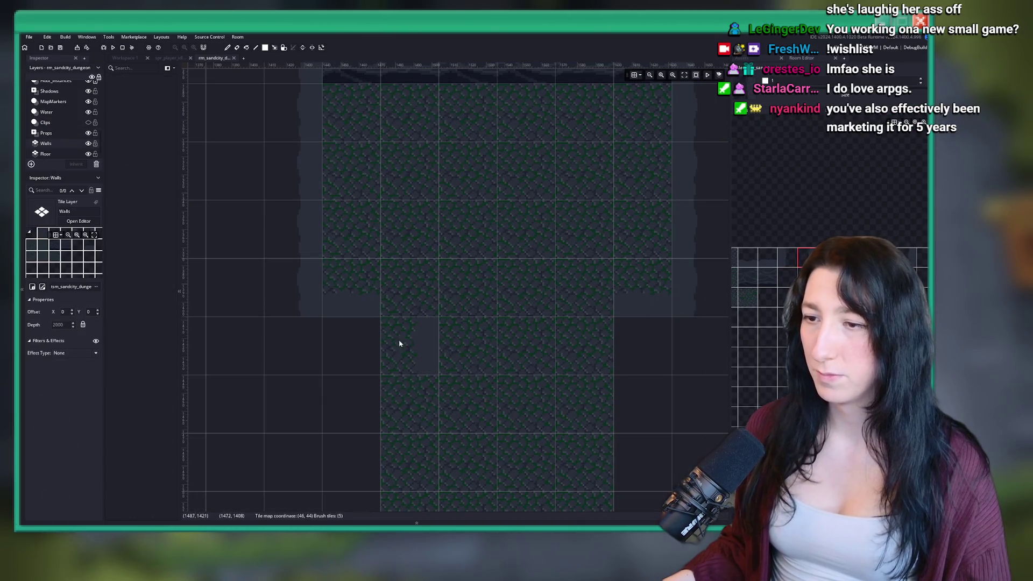
{"action": "mouse_move", "coordinate": [398, 342]}
{"action": "left_mouse_down"}
{"action": "mouse_move", "coordinate": [388, 230]}
{"action": "mouse_move", "coordinate": [407, 167]}
{"action": "left_mouse_up"}
Bring the next floor area into view and paint a column of wall tiles beside it.
{"action": "scroll", "coordinate": [407, 167], "scroll_direction": "down", "scroll_amount": 2}
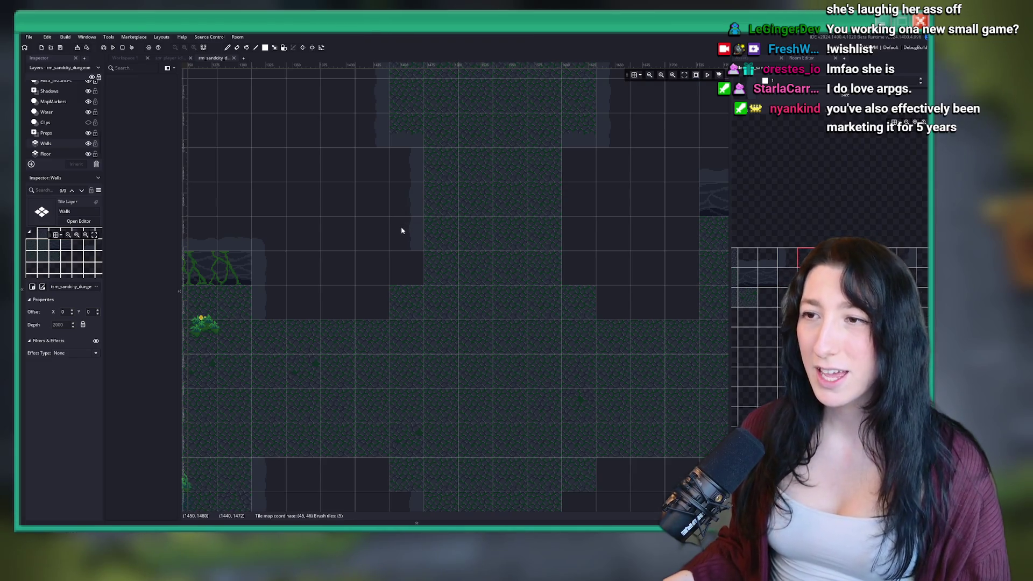
{"action": "left_click_drag", "start_coordinate": [641, 214], "coordinate": [509, 268]}
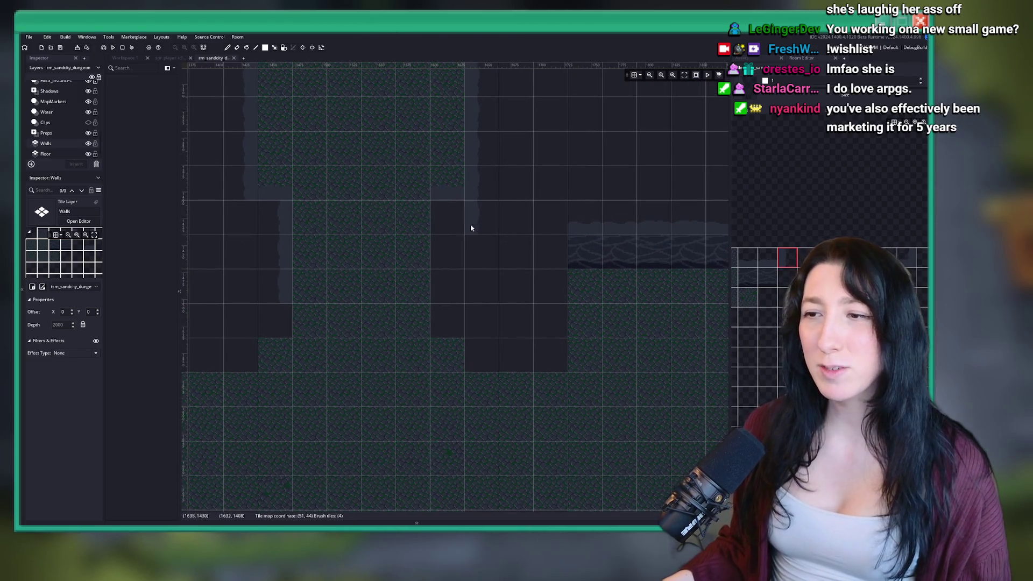
{"action": "left_click_drag", "start_coordinate": [450, 225], "coordinate": [443, 277]}
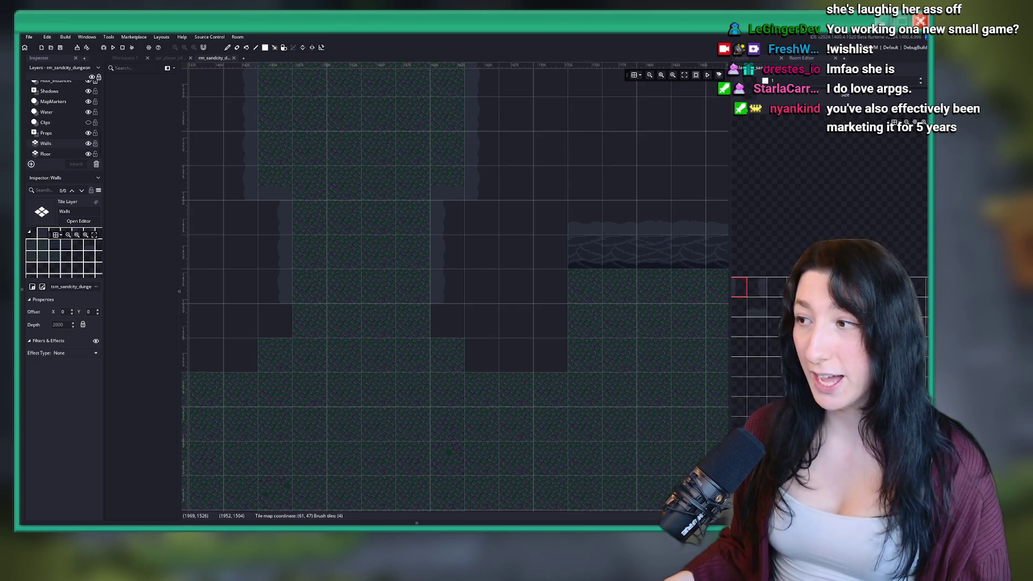
{"action": "scroll", "coordinate": [793, 324], "scroll_direction": "down", "scroll_amount": 1}
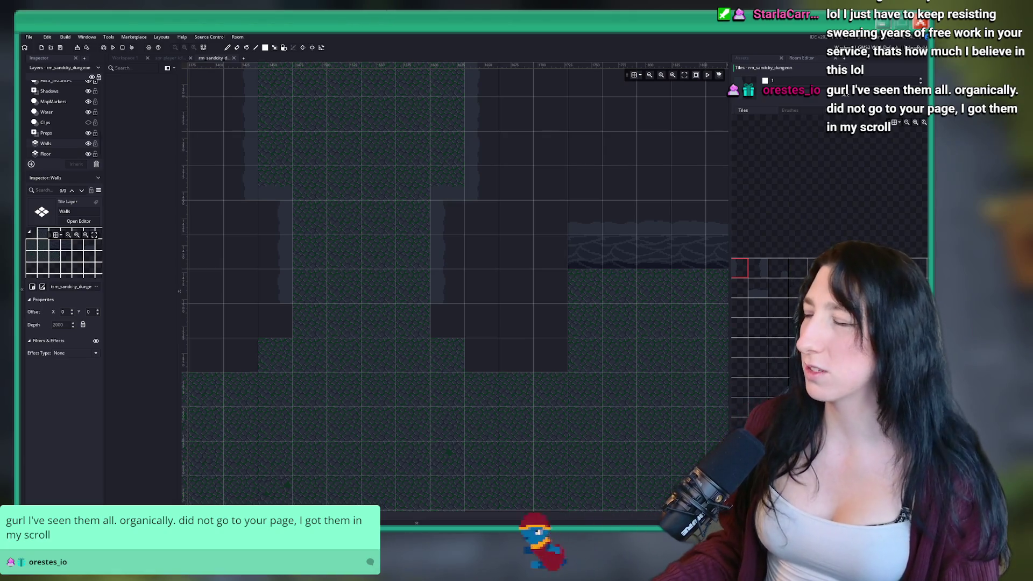
Show the channel's Shorts list in YouTube Studio's Content page, then return to the room editor.
{"action": "key", "text": "alt+Tab"}
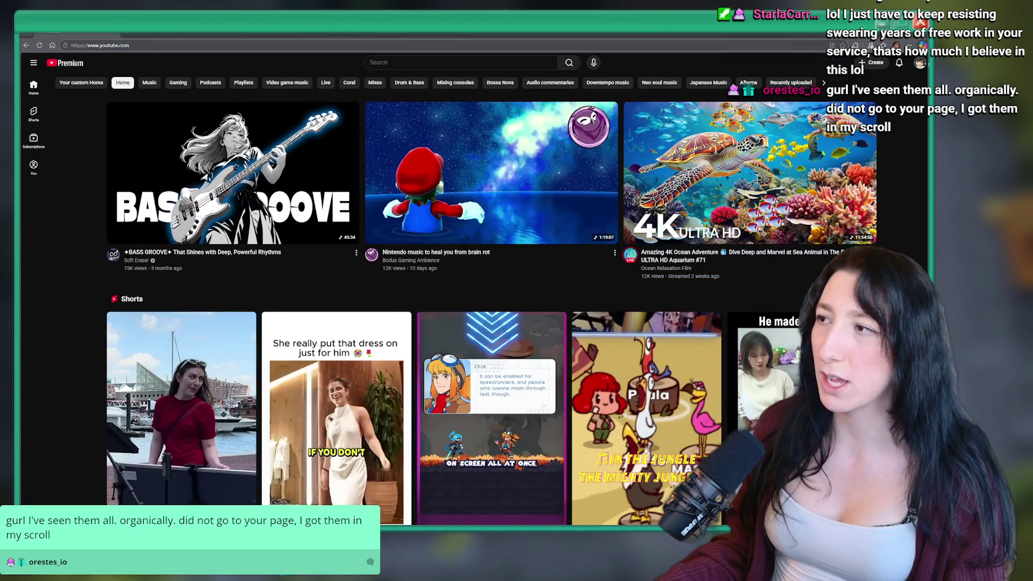
{"action": "left_click", "coordinate": [920, 63]}
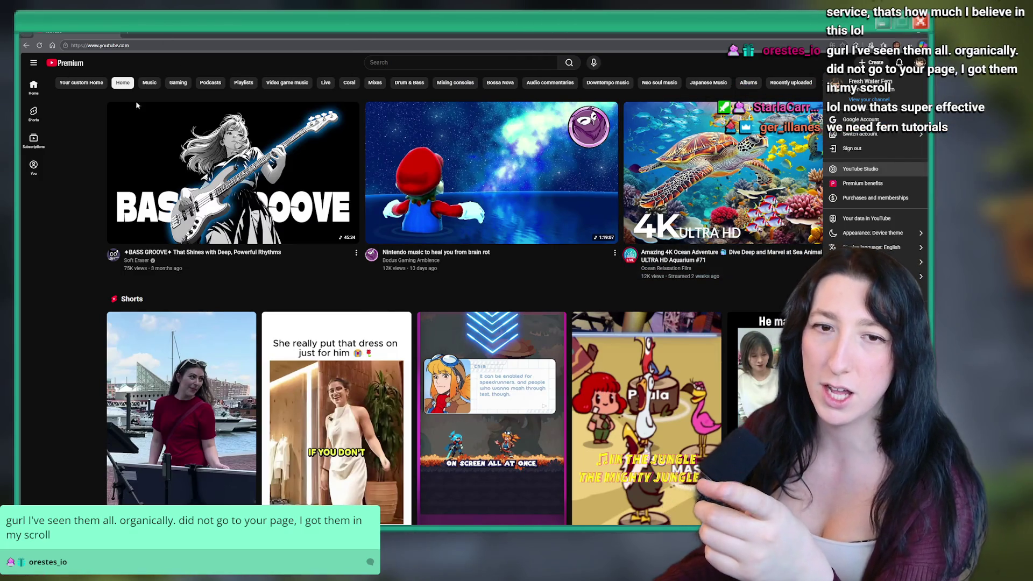
{"action": "left_click", "coordinate": [860, 168]}
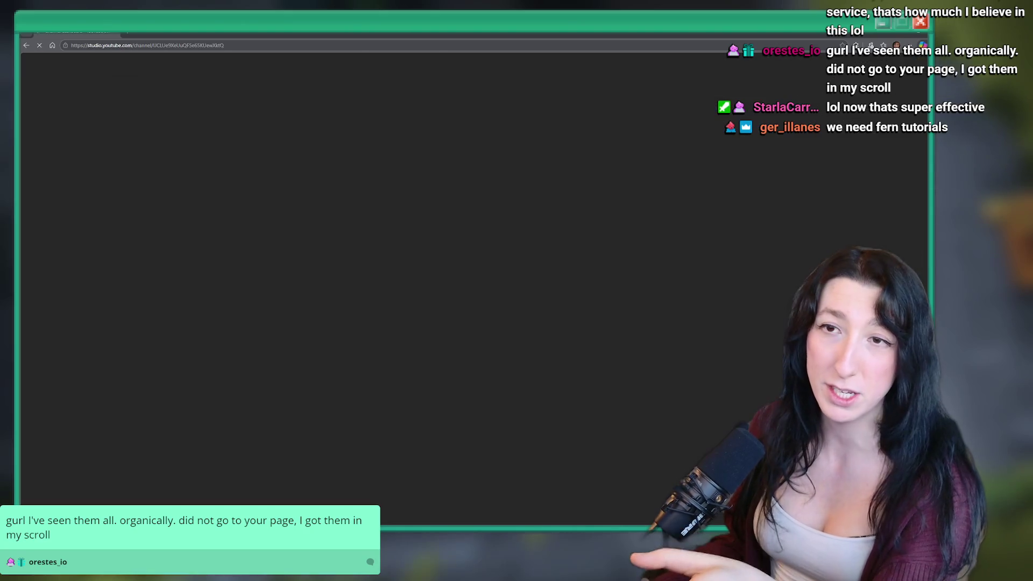
{"action": "left_click", "coordinate": [56, 176]}
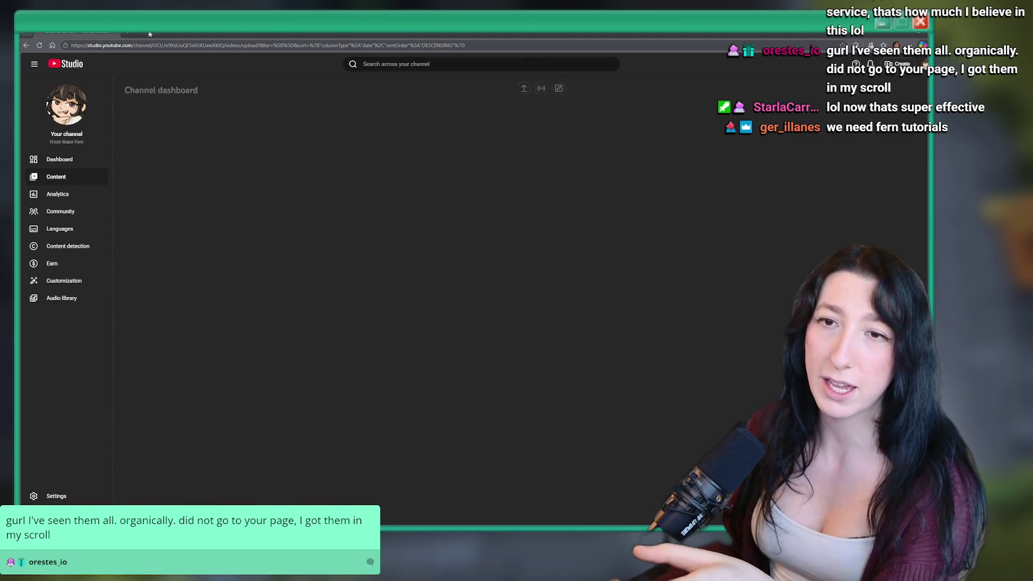
{"action": "left_click", "coordinate": [206, 110]}
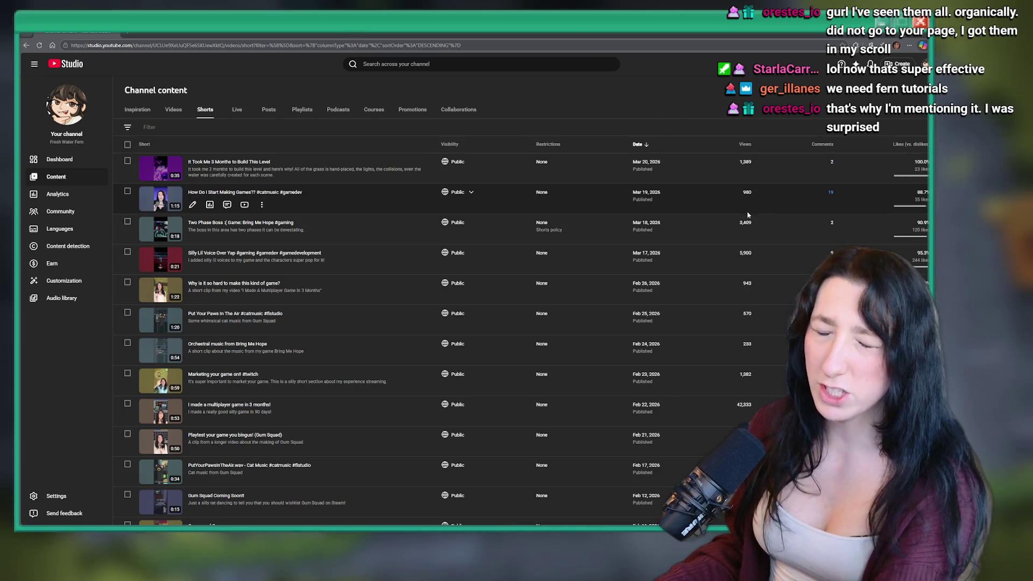
{"action": "scroll", "coordinate": [743, 221], "scroll_direction": "down", "scroll_amount": 5}
{"action": "scroll", "coordinate": [741, 221], "scroll_direction": "up", "scroll_amount": 6}
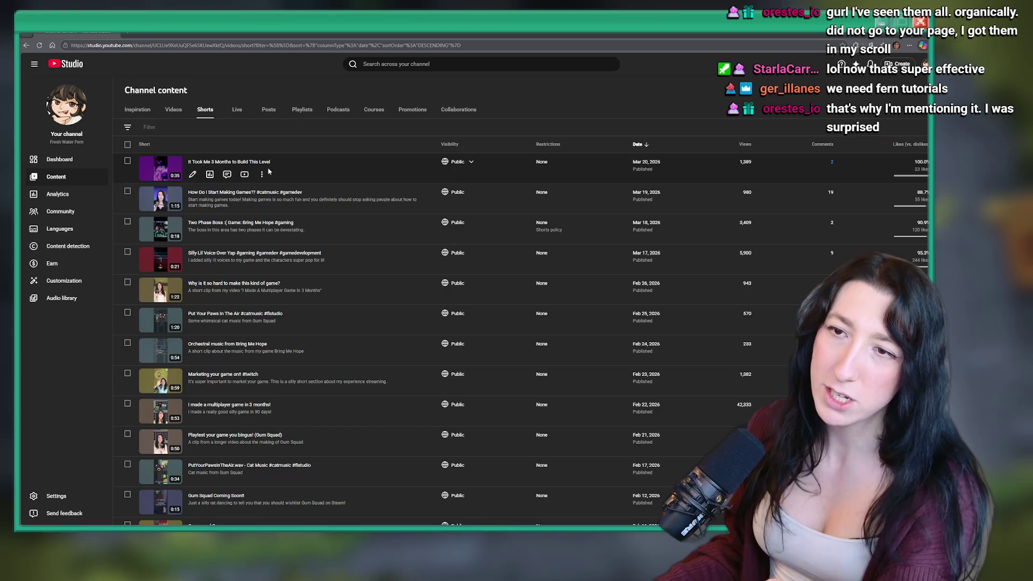
{"action": "key", "text": "alt+Tab"}
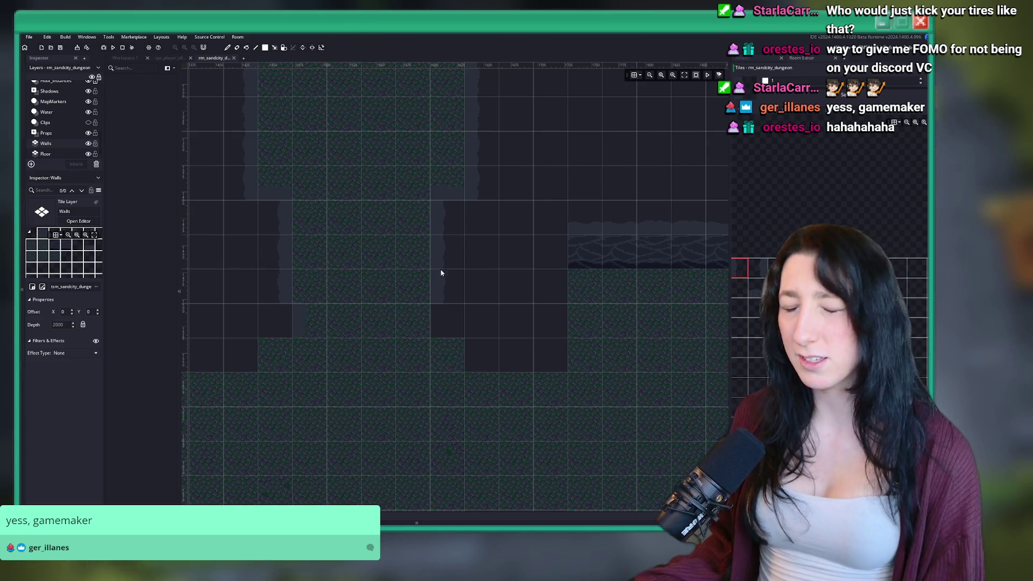
Pick a two-tile wall piece from the tileset and paint wall-edge tiles above a floor opening.
{"action": "left_click_drag", "start_coordinate": [441, 273], "coordinate": [480, 216]}
{"action": "scroll", "coordinate": [326, 281], "scroll_direction": "down", "scroll_amount": 1}
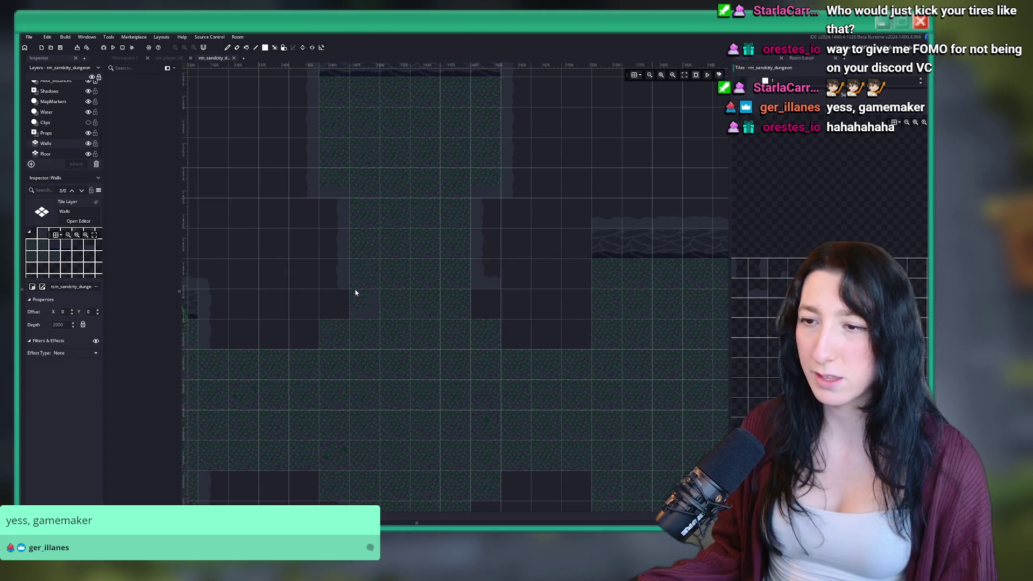
{"action": "left_click_drag", "start_coordinate": [338, 295], "coordinate": [452, 284]}
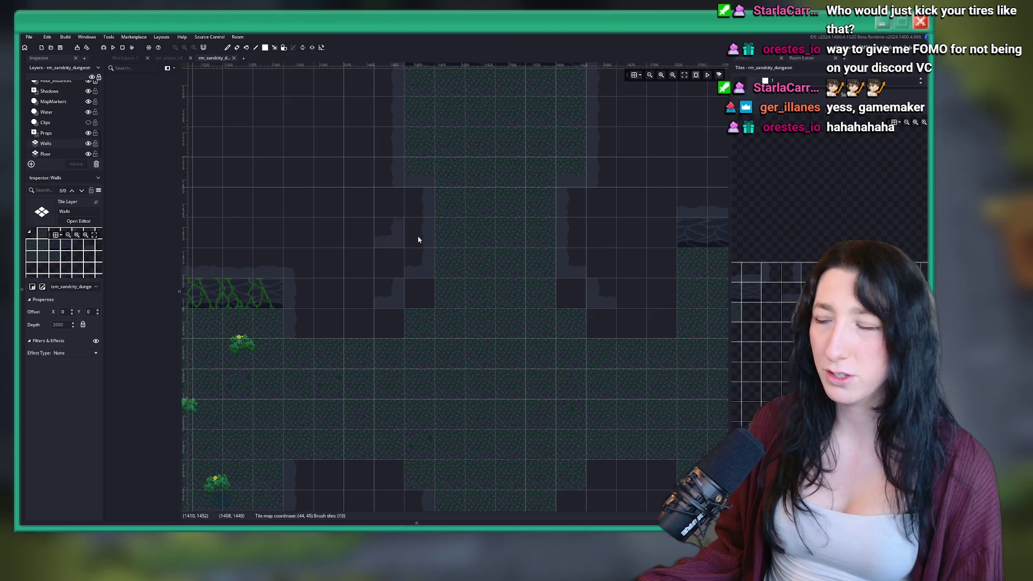
{"action": "left_click_drag", "start_coordinate": [776, 266], "coordinate": [796, 266]}
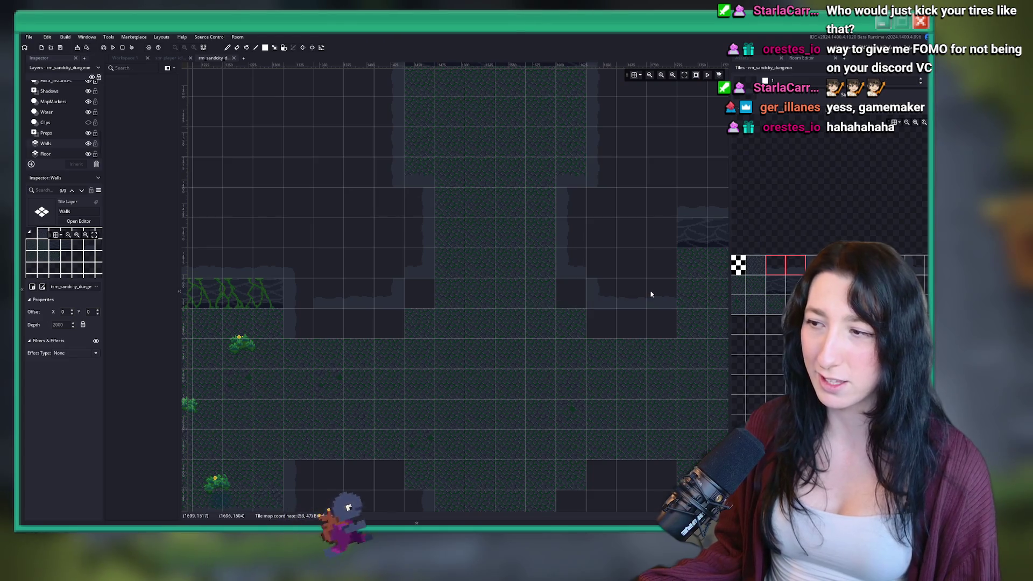
{"action": "scroll", "coordinate": [650, 292], "scroll_direction": "right", "scroll_amount": 1}
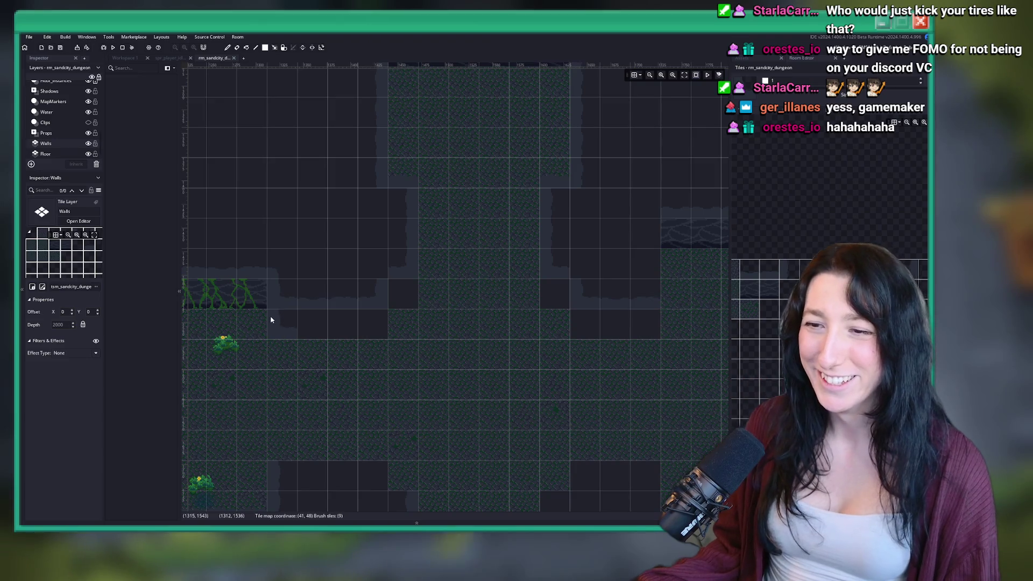
{"action": "scroll", "coordinate": [570, 309], "scroll_direction": "right", "scroll_amount": 1}
{"action": "scroll", "coordinate": [570, 308], "scroll_direction": "right", "scroll_amount": 2}
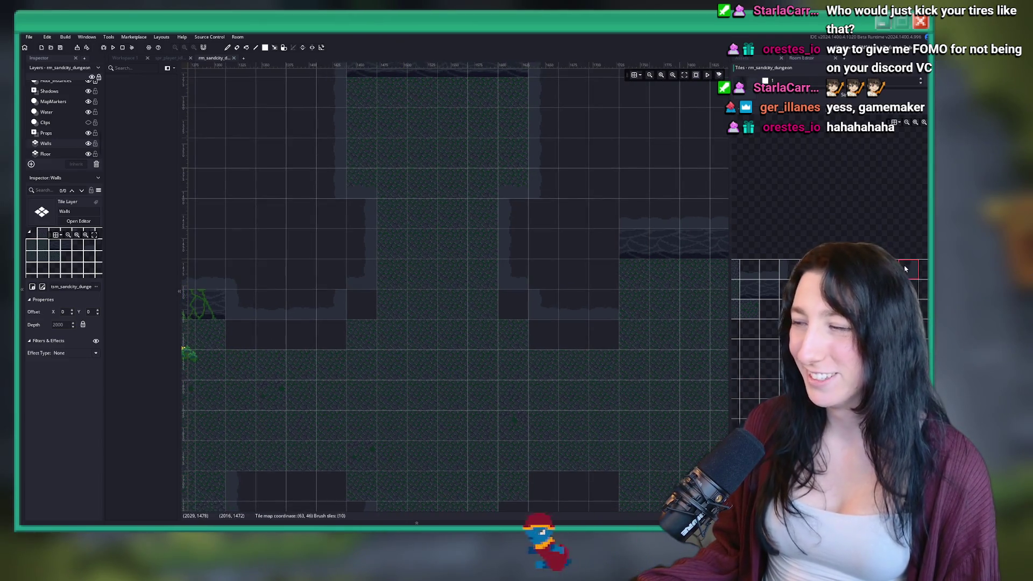
{"action": "left_click", "coordinate": [804, 268]}
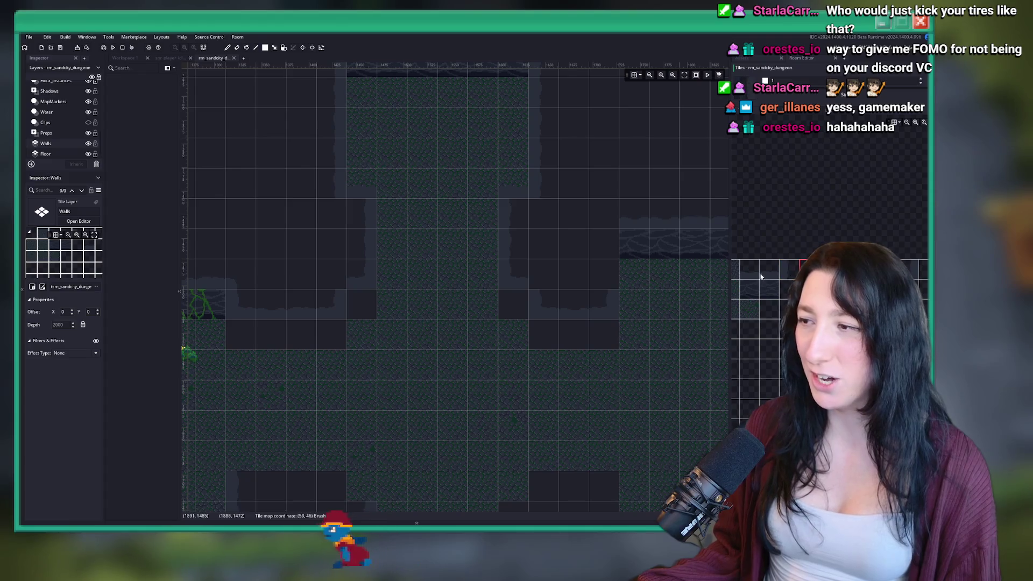
{"action": "left_click", "coordinate": [611, 269]}
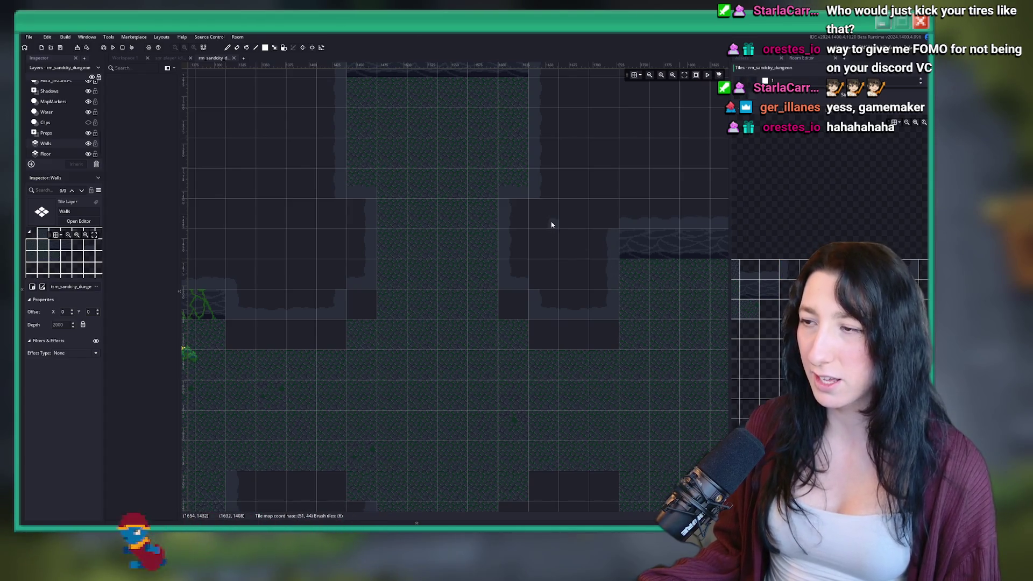
Paint wall tiles along the top edges of both floor openings, using neighbouring wall tiles.
{"action": "scroll", "coordinate": [479, 143], "scroll_direction": "down", "scroll_amount": 2}
{"action": "scroll", "coordinate": [538, 215], "scroll_direction": "left", "scroll_amount": 2}
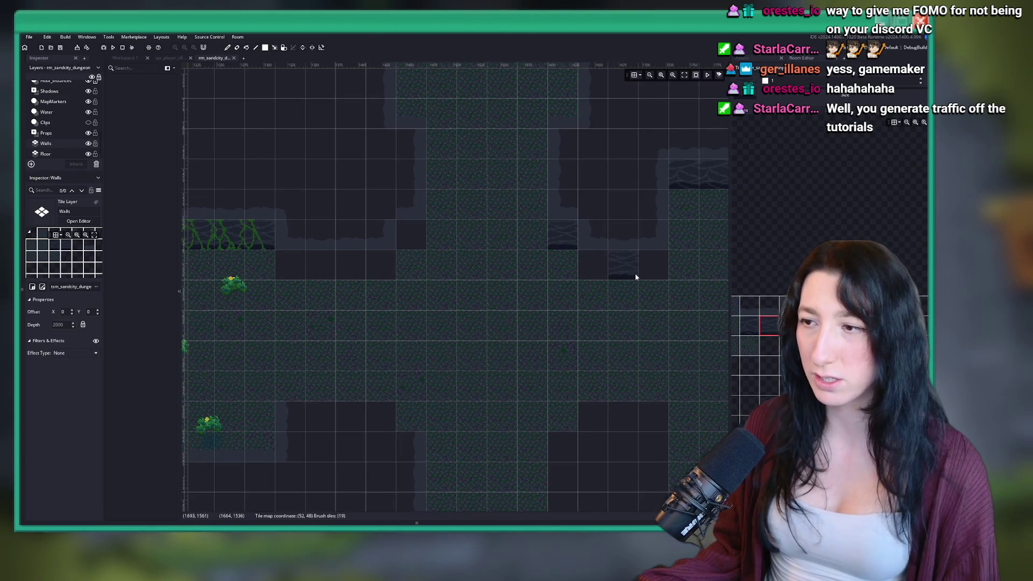
{"action": "left_click_drag", "start_coordinate": [635, 277], "coordinate": [655, 270]}
{"action": "left_click", "coordinate": [753, 327]}
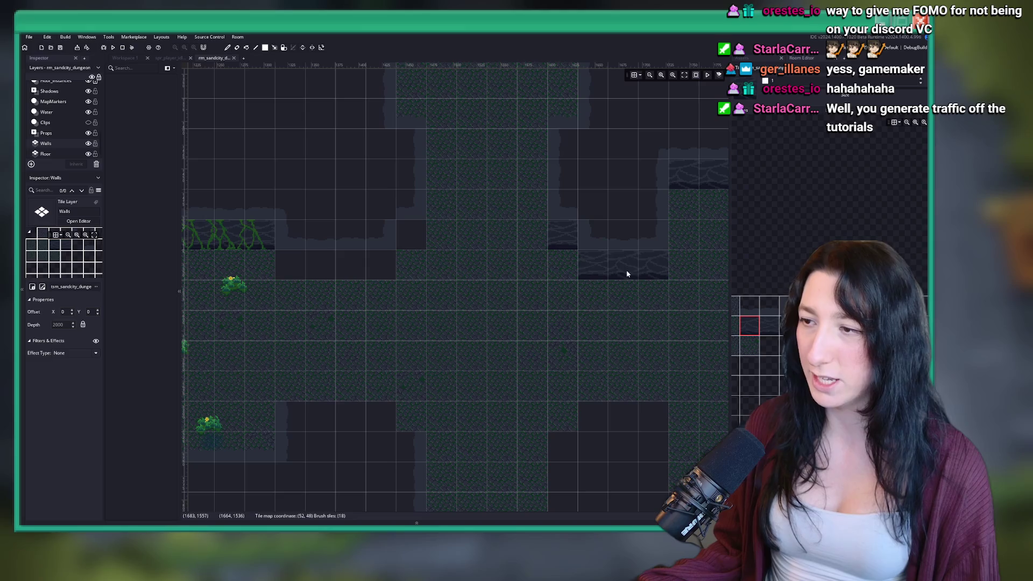
{"action": "left_click_drag", "start_coordinate": [334, 265], "coordinate": [295, 264]}
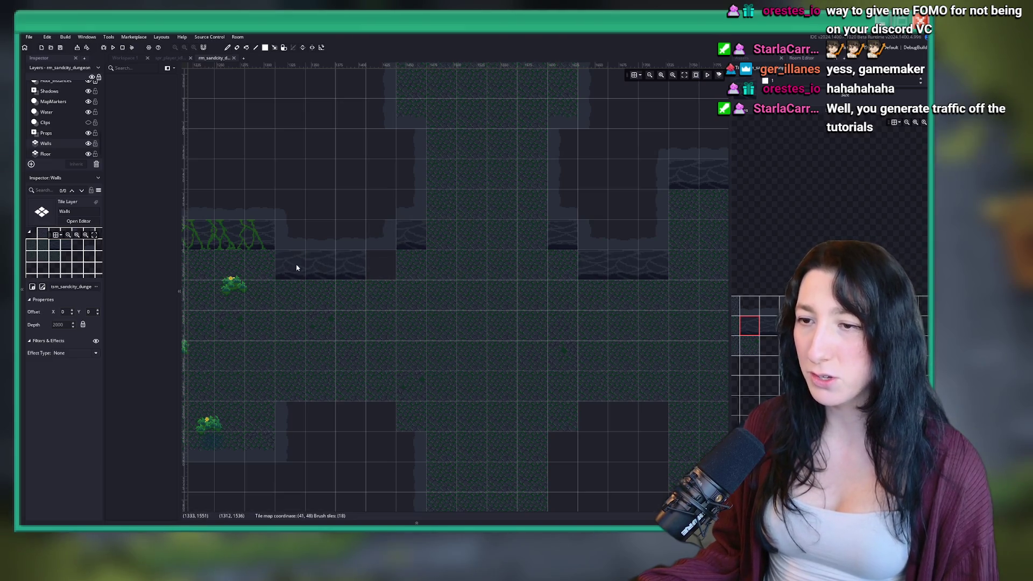
{"action": "left_click", "coordinate": [769, 326]}
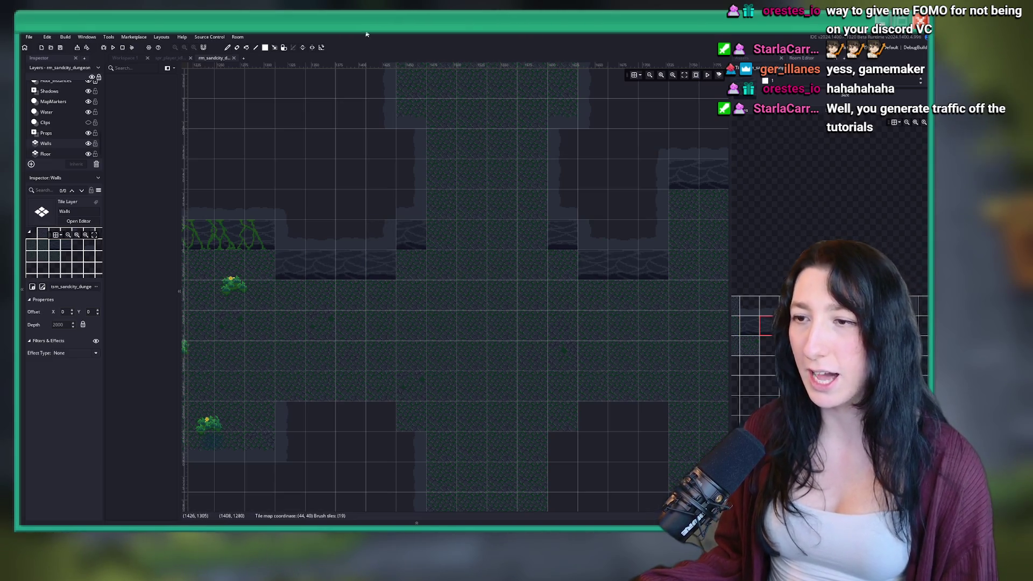
{"action": "left_click", "coordinate": [743, 301]}
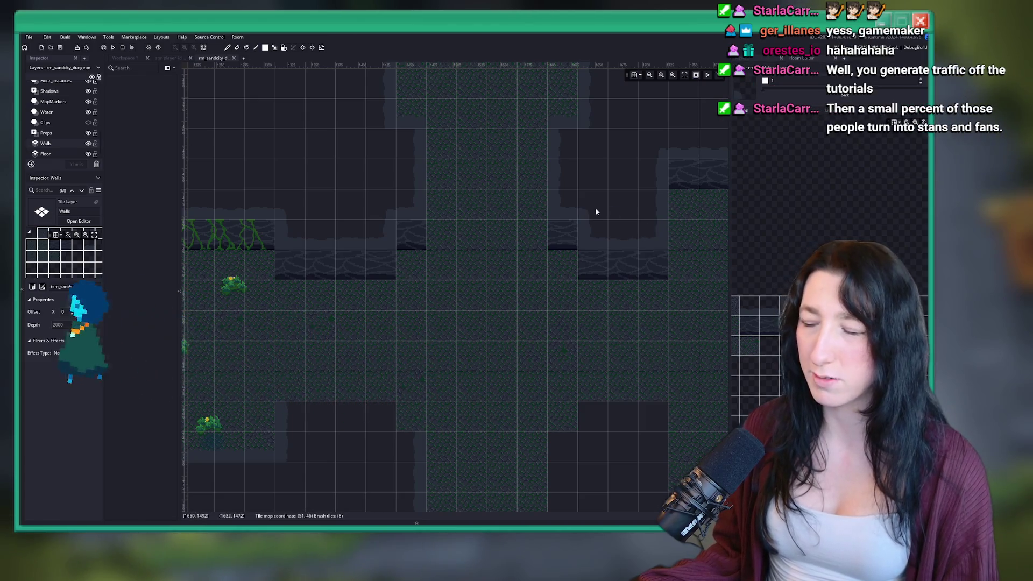
{"action": "scroll", "coordinate": [595, 213], "scroll_direction": "down", "scroll_amount": 3}
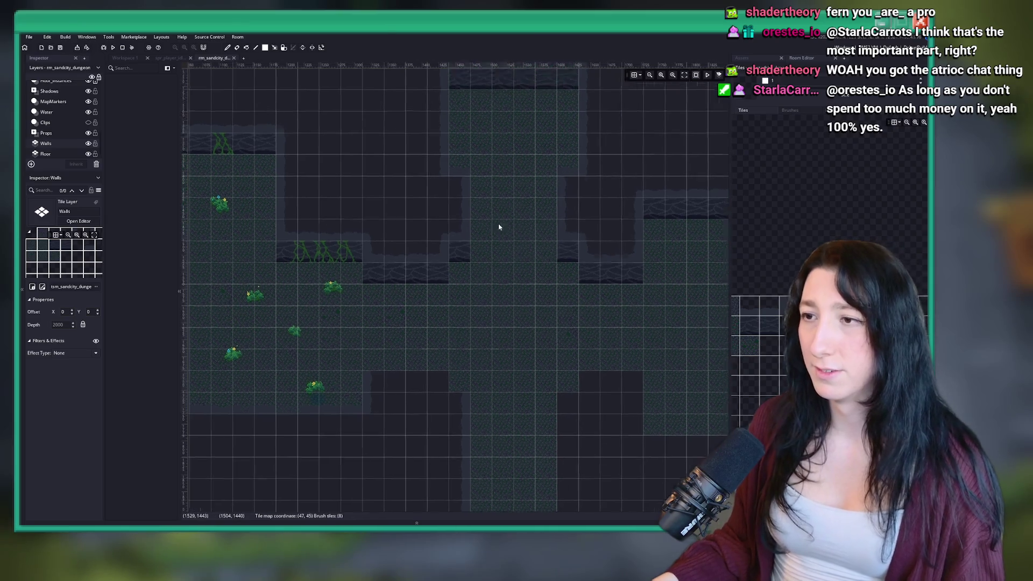
Pan to the far eastern floor area and paint a vertical wall strip down its right edge.
{"action": "scroll", "coordinate": [325, 244], "scroll_direction": "up", "scroll_amount": 3}
{"action": "scroll", "coordinate": [499, 182], "scroll_direction": "down", "scroll_amount": 3}
{"action": "scroll", "coordinate": [505, 211], "scroll_direction": "up", "scroll_amount": 3}
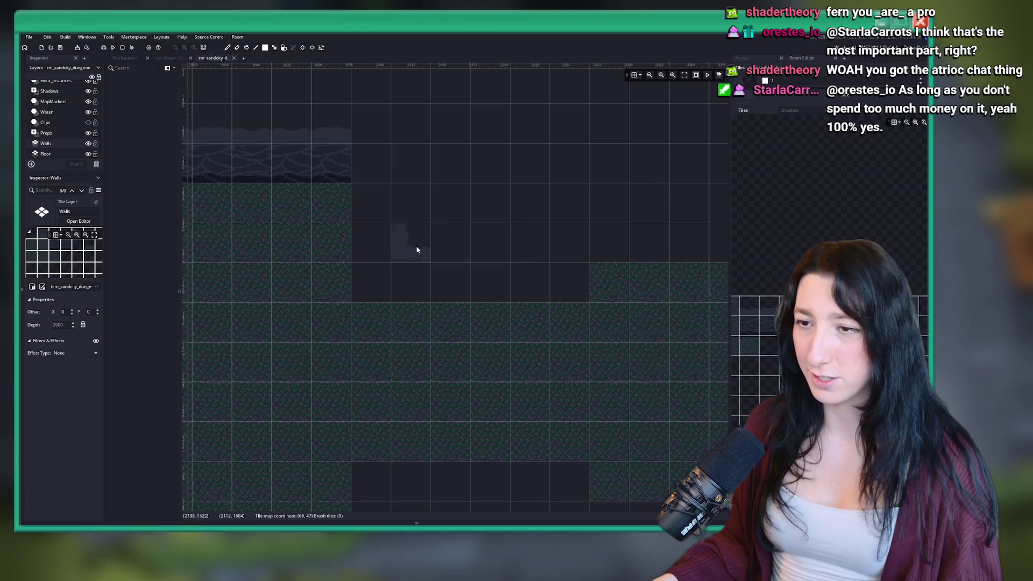
{"action": "left_click_drag", "start_coordinate": [409, 249], "coordinate": [438, 269]}
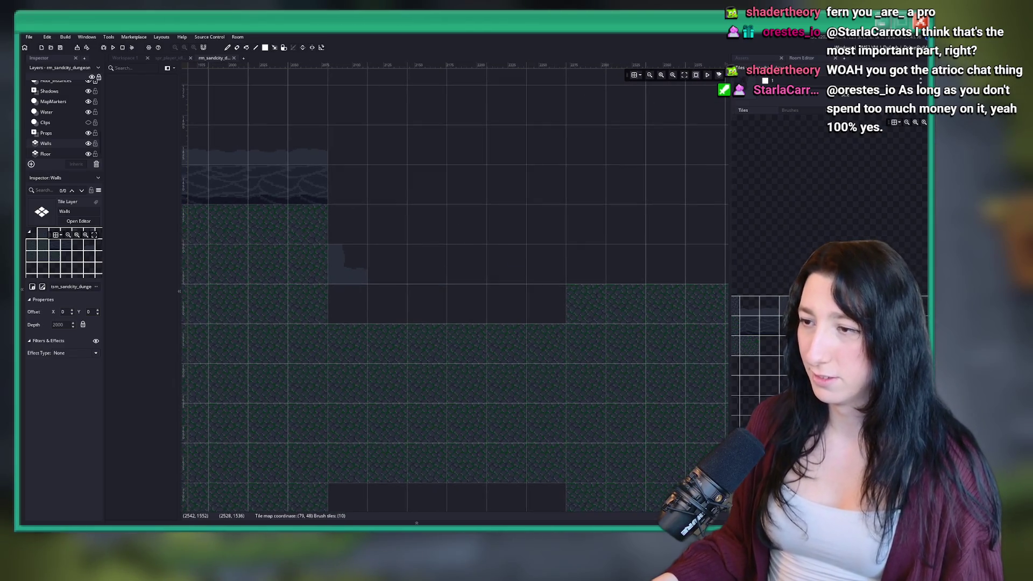
{"action": "left_click_drag", "start_coordinate": [542, 270], "coordinate": [474, 287]}
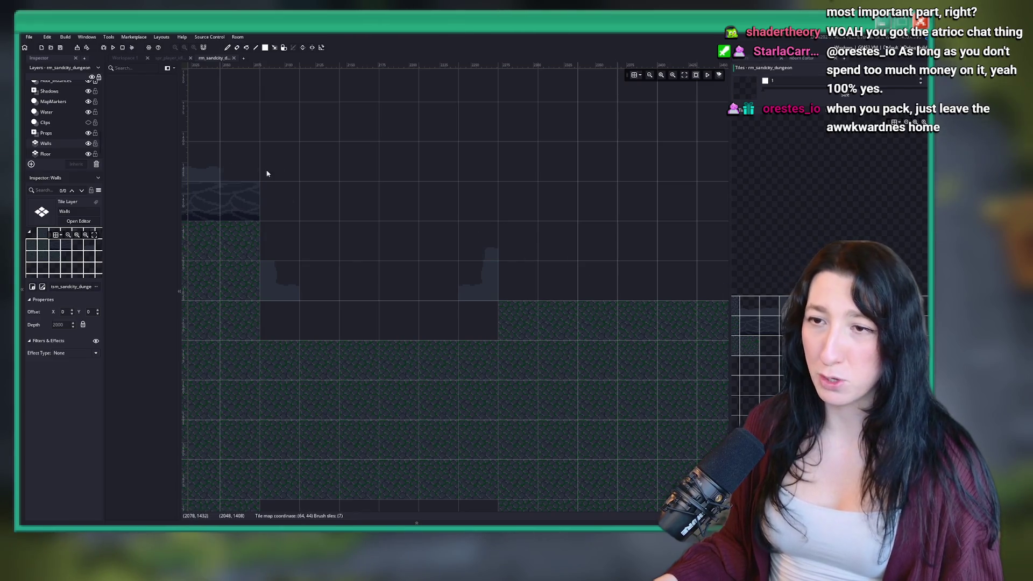
{"action": "left_click_drag", "start_coordinate": [653, 299], "coordinate": [707, 318]}
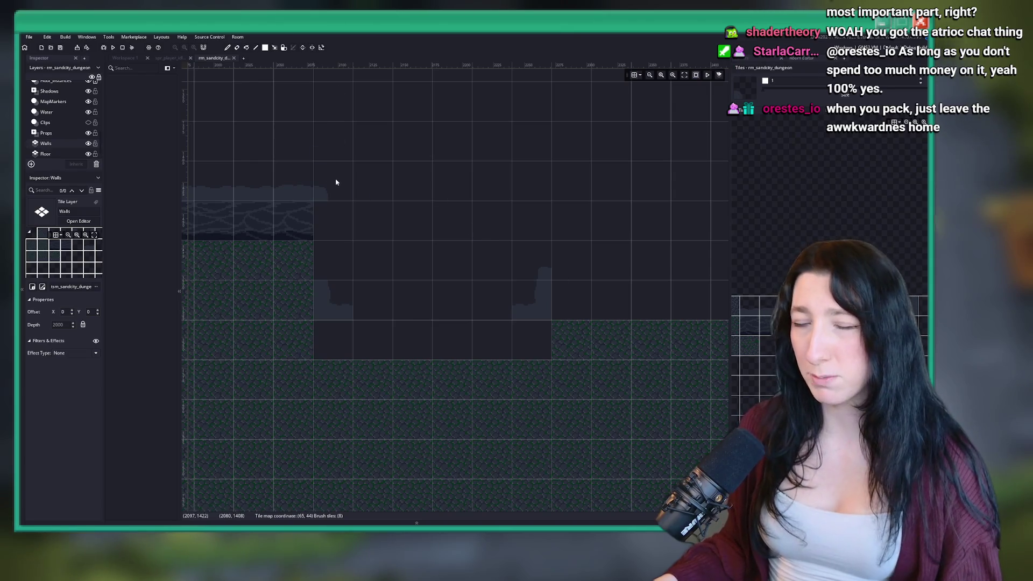
{"action": "left_click_drag", "start_coordinate": [542, 233], "coordinate": [443, 259]}
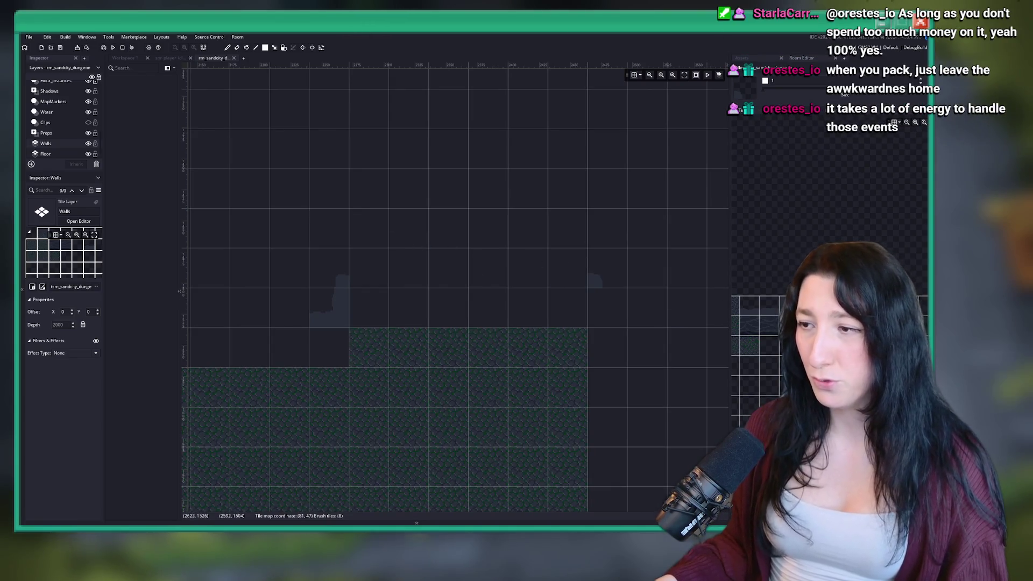
{"action": "mouse_move", "coordinate": [598, 304]}
{"action": "left_mouse_down"}
{"action": "mouse_move", "coordinate": [616, 306]}
{"action": "mouse_move", "coordinate": [599, 392]}
{"action": "mouse_move", "coordinate": [599, 318]}
{"action": "mouse_move", "coordinate": [609, 426]}
{"action": "left_mouse_up"}
{"action": "scroll", "coordinate": [599, 392], "scroll_direction": "down", "scroll_amount": 2}
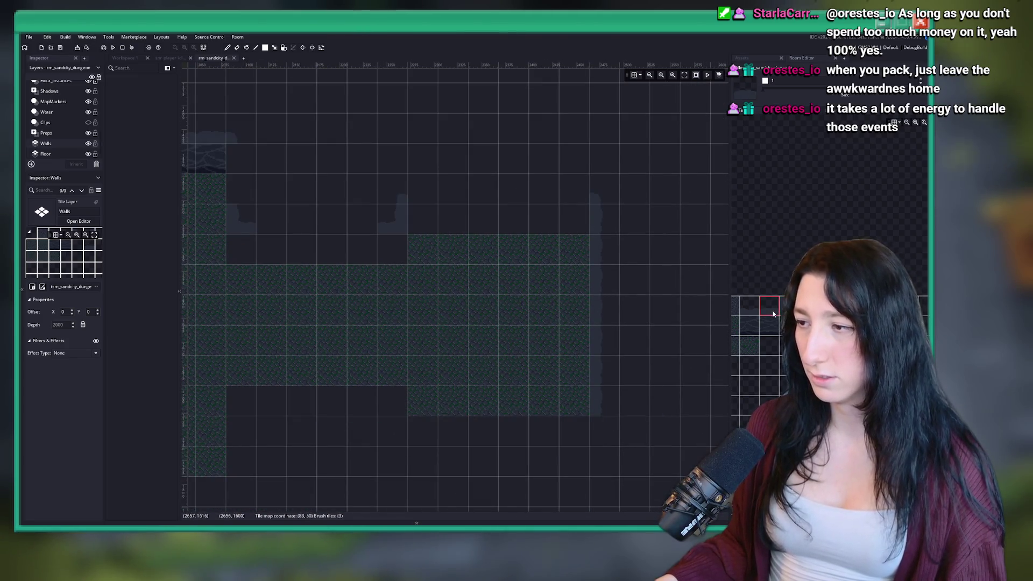
{"action": "scroll", "coordinate": [62, 96], "scroll_direction": "up", "scroll_amount": 5}
{"action": "scroll", "coordinate": [64, 135], "scroll_direction": "up", "scroll_amount": 3}
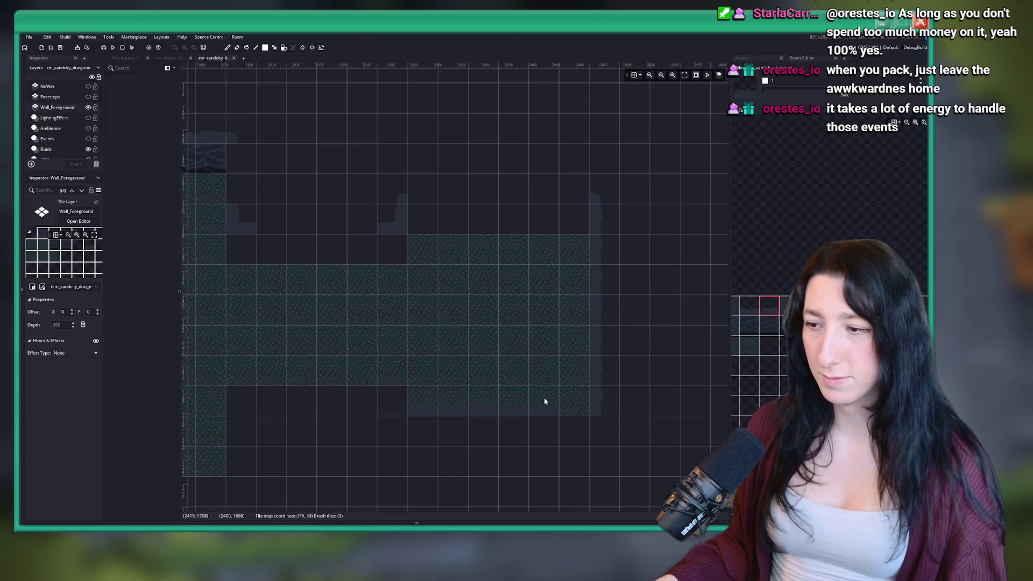
Scroll through the Layers panel and room view to reach the Wall_Foreground layer.
{"action": "scroll", "coordinate": [470, 425], "scroll_direction": "down", "scroll_amount": 3}
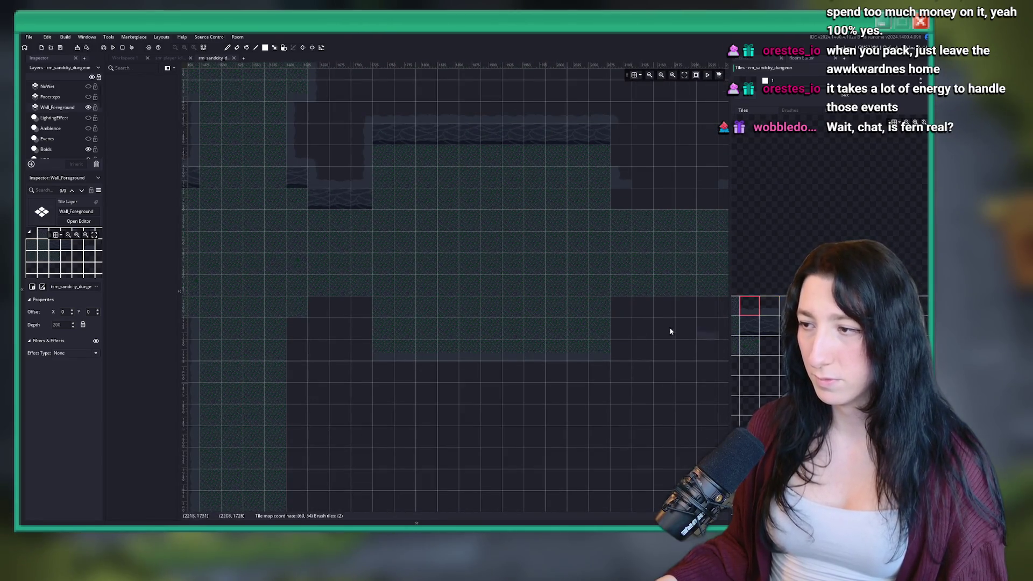
{"action": "scroll", "coordinate": [569, 303], "scroll_direction": "right", "scroll_amount": 3}
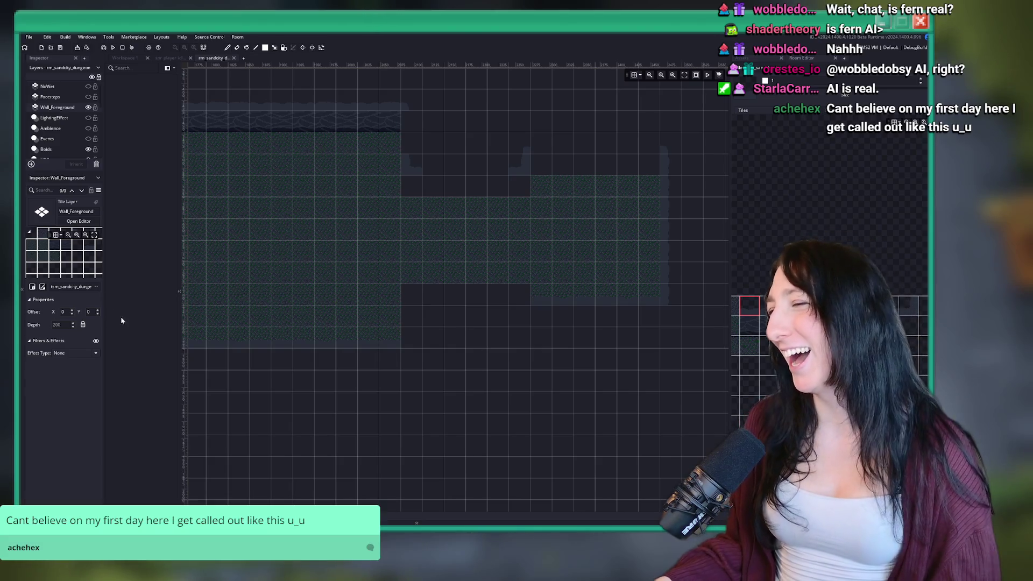
Fill the empty cell in the wall with a wall tile.
{"action": "scroll", "coordinate": [533, 270], "scroll_direction": "down", "scroll_amount": 10}
{"action": "scroll", "coordinate": [551, 231], "scroll_direction": "up", "scroll_amount": 2}
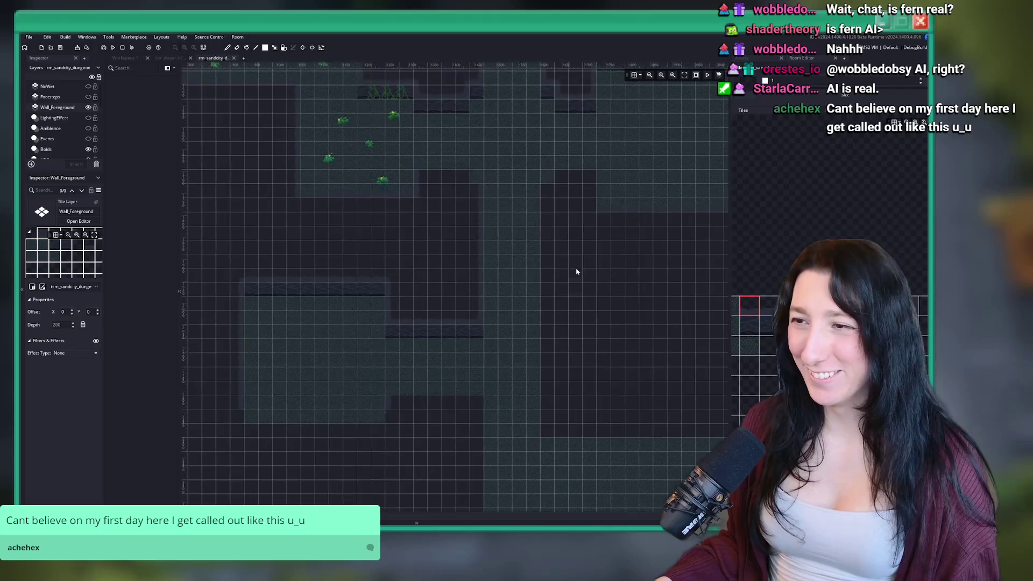
{"action": "scroll", "coordinate": [539, 180], "scroll_direction": "right", "scroll_amount": 4}
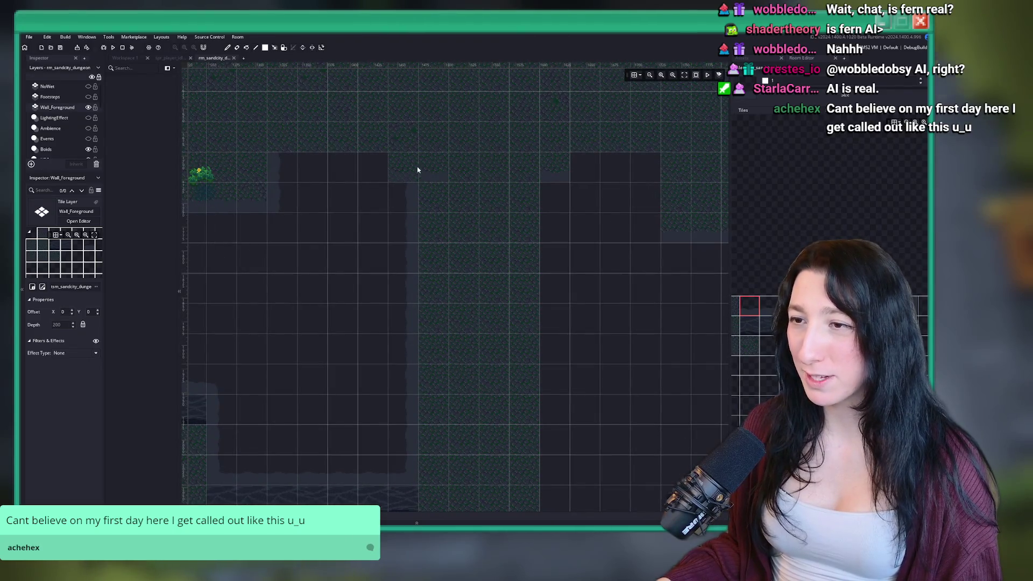
{"action": "left_click", "coordinate": [399, 168]}
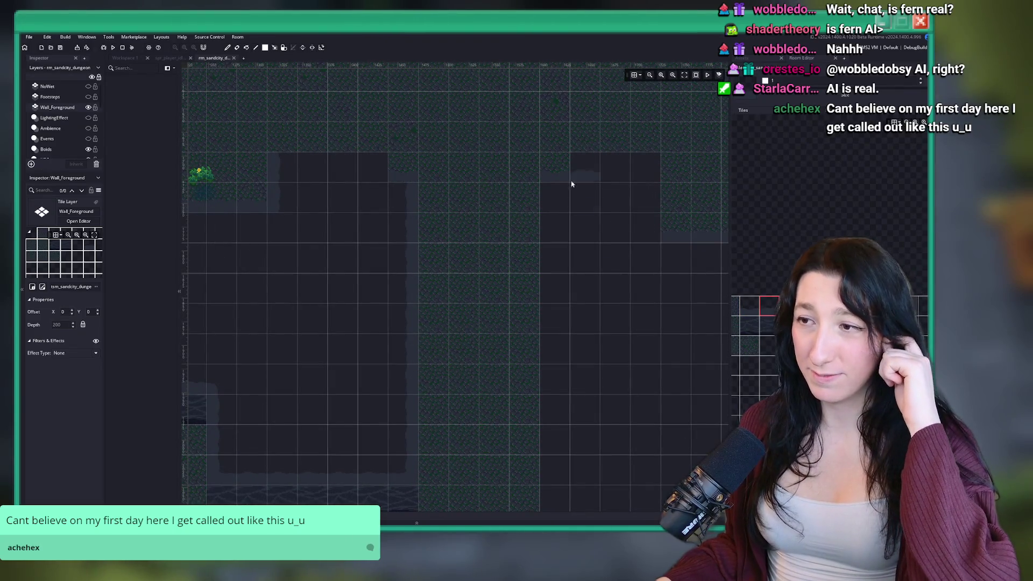
Hide the room editor's grid overlay.
{"action": "scroll", "coordinate": [421, 160], "scroll_direction": "left", "scroll_amount": 15}
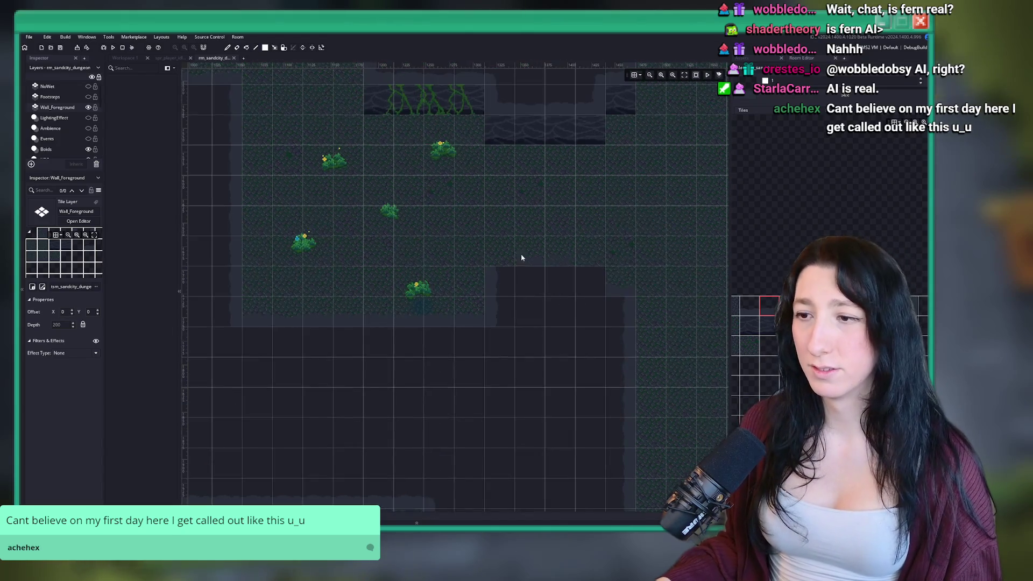
{"action": "scroll", "coordinate": [520, 156], "scroll_direction": "down", "scroll_amount": 5}
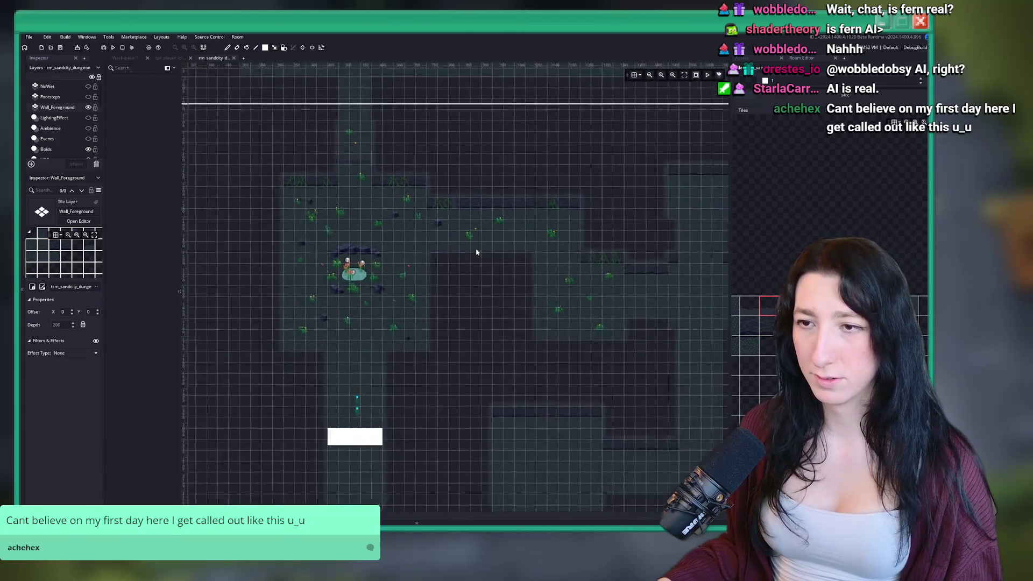
{"action": "scroll", "coordinate": [379, 173], "scroll_direction": "up", "scroll_amount": 2}
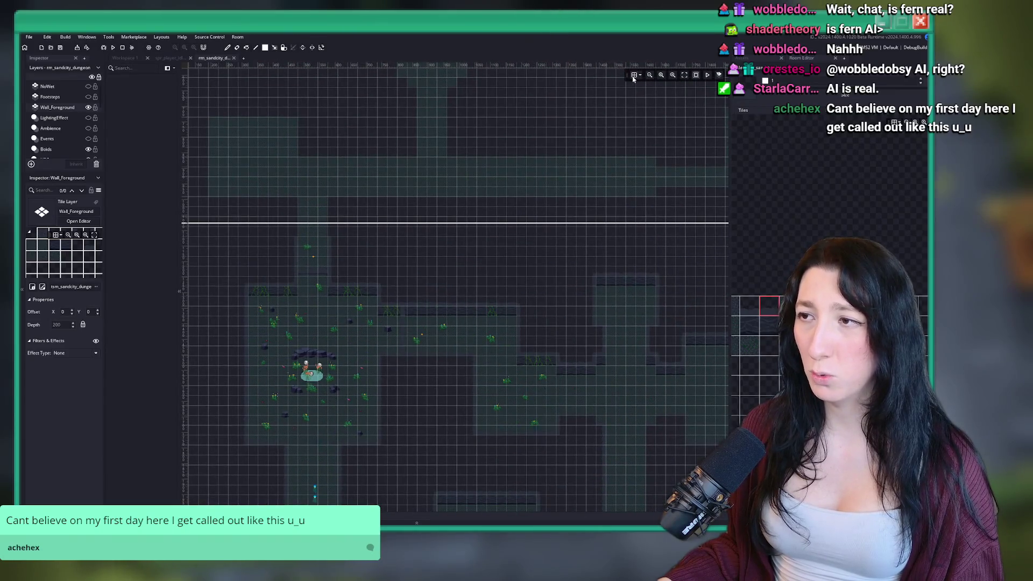
{"action": "left_click", "coordinate": [633, 78]}
Choose the wall tile one to the left in the Tiles panel and move to another wall area.
{"action": "scroll", "coordinate": [318, 208], "scroll_direction": "up", "scroll_amount": 4}
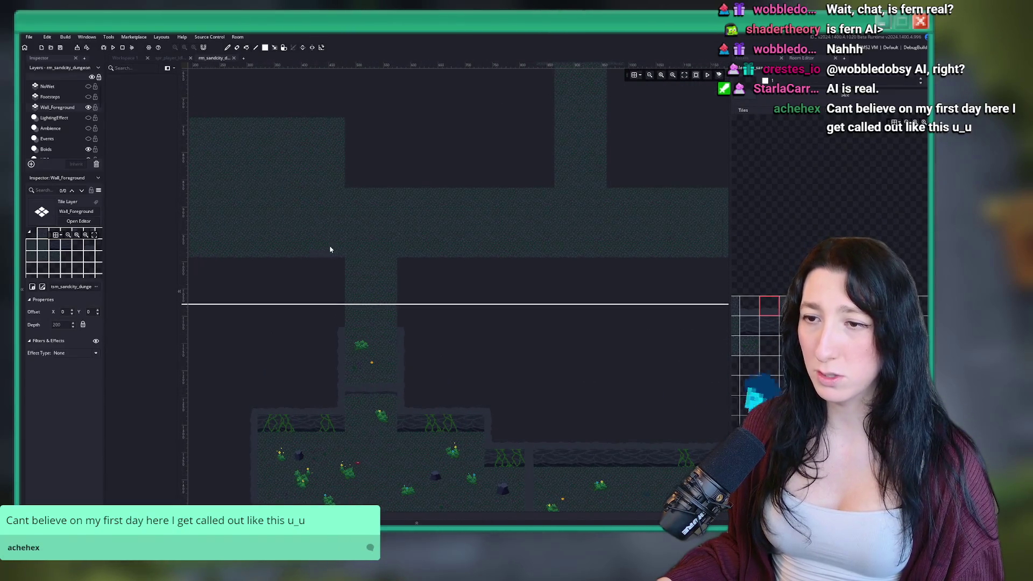
{"action": "scroll", "coordinate": [327, 249], "scroll_direction": "left", "scroll_amount": 3}
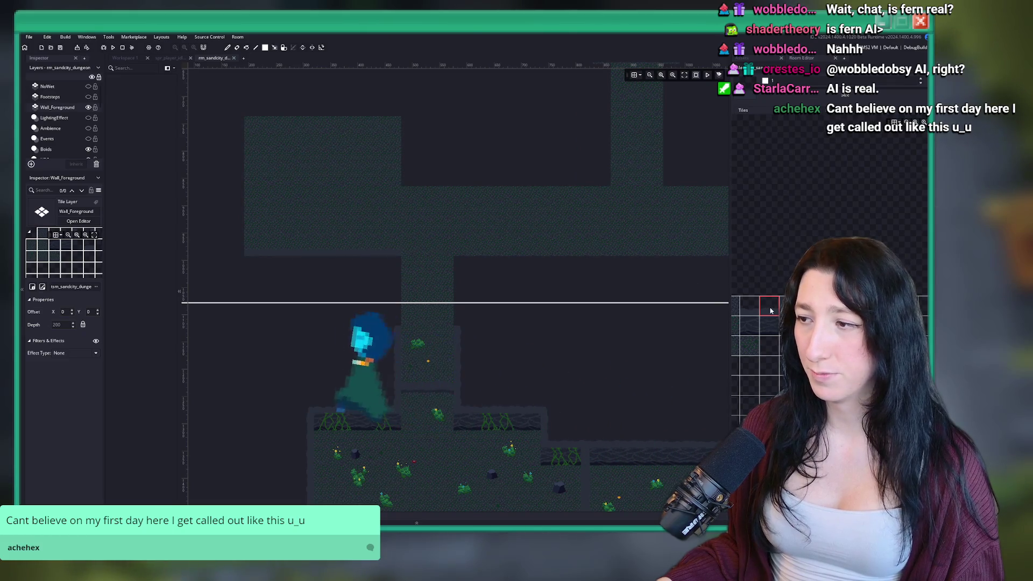
{"action": "left_click", "coordinate": [749, 306]}
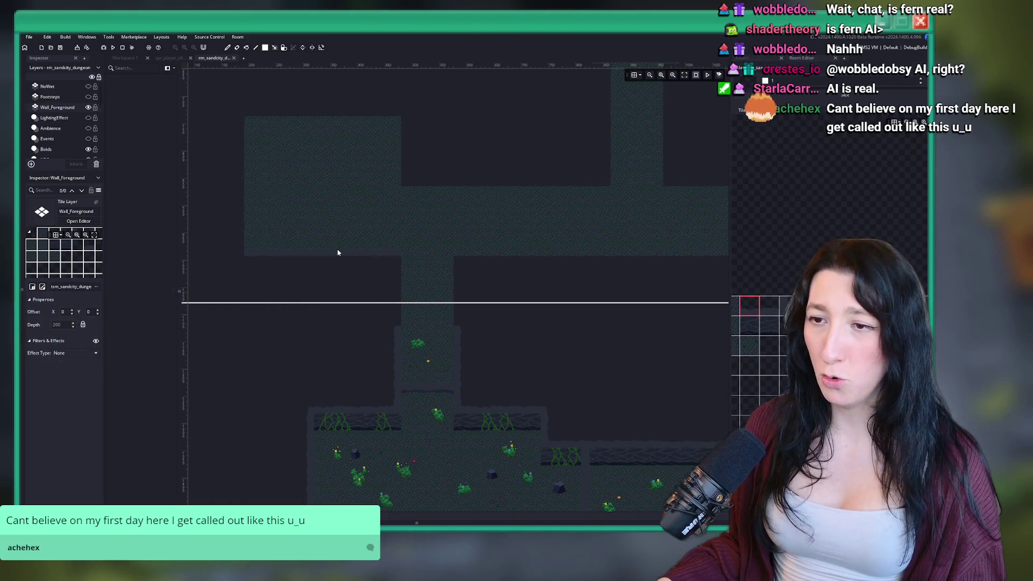
{"action": "scroll", "coordinate": [477, 247], "scroll_direction": "down", "scroll_amount": 2}
{"action": "left_click_drag", "start_coordinate": [477, 247], "coordinate": [202, 274]}
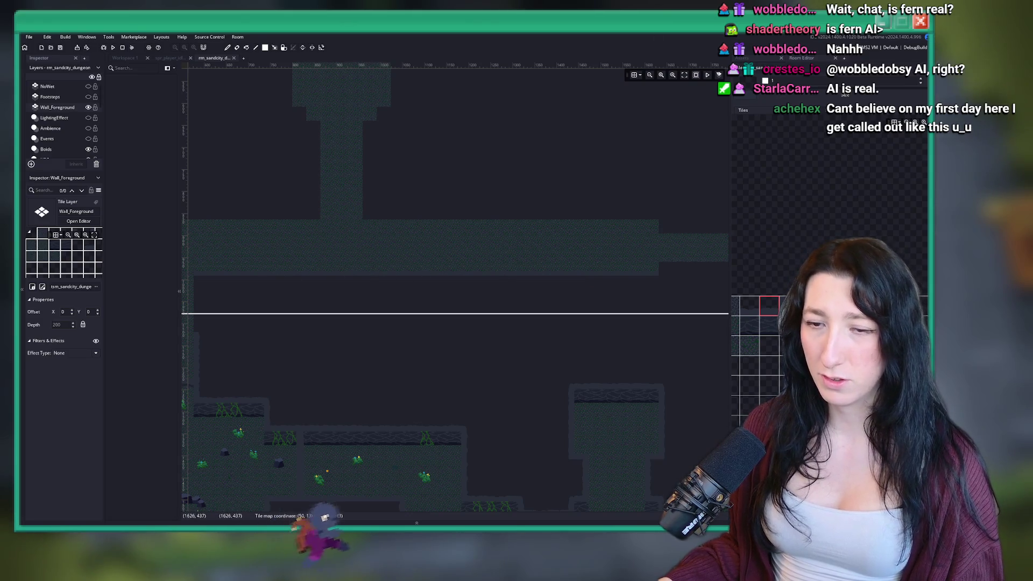
{"action": "scroll", "coordinate": [260, 273], "scroll_direction": "down", "scroll_amount": 2}
{"action": "scroll", "coordinate": [441, 148], "scroll_direction": "up", "scroll_amount": 4}
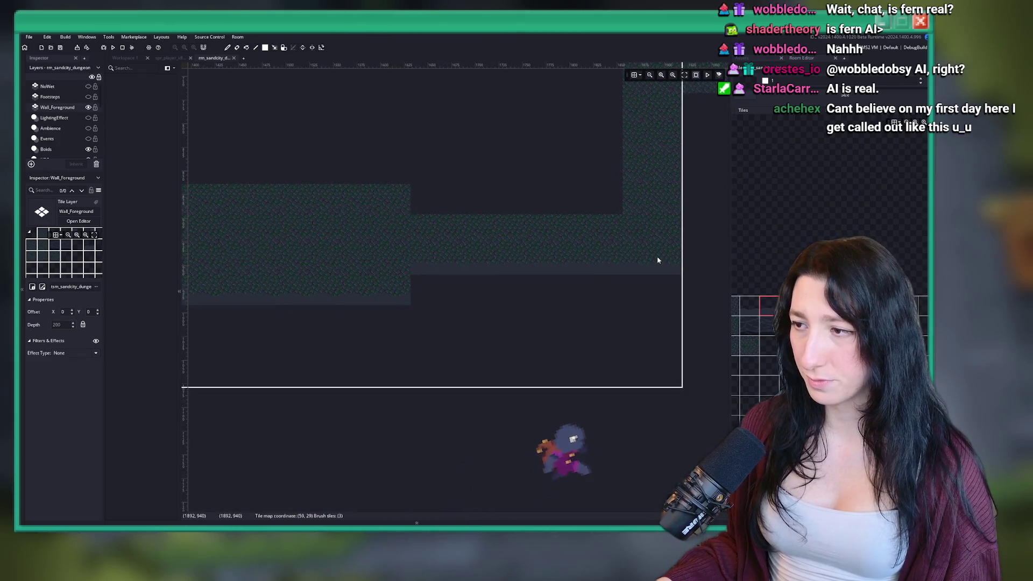
{"action": "scroll", "coordinate": [516, 263], "scroll_direction": "down", "scroll_amount": 1}
{"action": "scroll", "coordinate": [490, 297], "scroll_direction": "up", "scroll_amount": 1}
{"action": "scroll", "coordinate": [308, 299], "scroll_direction": "right", "scroll_amount": 5}
{"action": "scroll", "coordinate": [309, 299], "scroll_direction": "up", "scroll_amount": 2}
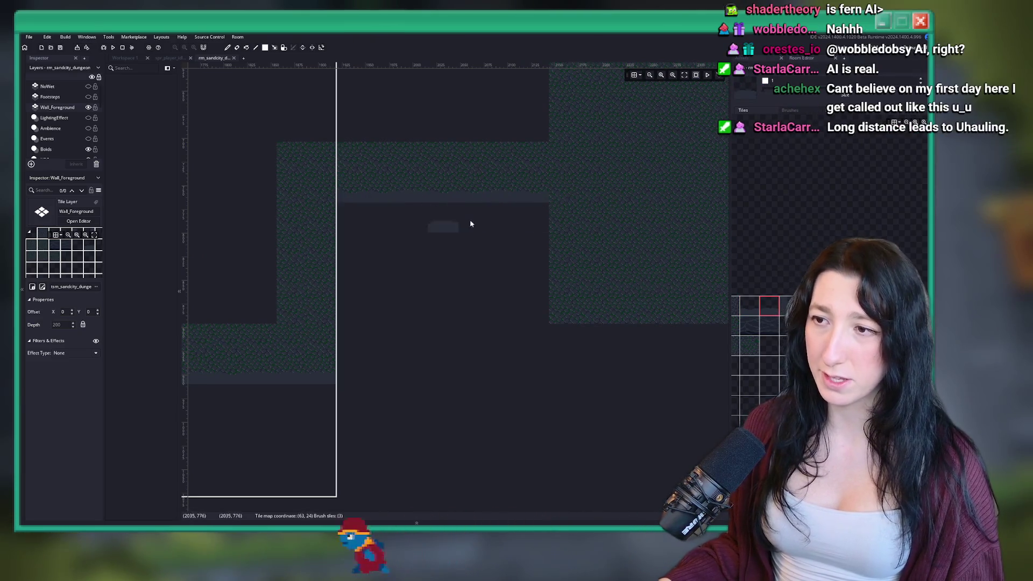
{"action": "scroll", "coordinate": [376, 316], "scroll_direction": "right", "scroll_amount": 3}
{"action": "scroll", "coordinate": [376, 316], "scroll_direction": "up", "scroll_amount": 1}
{"action": "scroll", "coordinate": [300, 327], "scroll_direction": "down", "scroll_amount": 2}
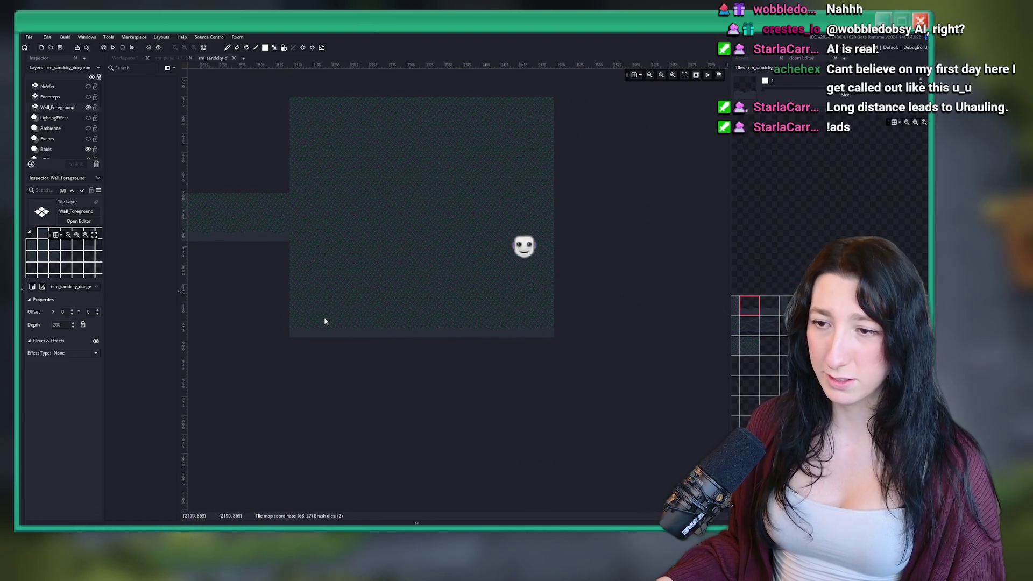
{"action": "scroll", "coordinate": [370, 327], "scroll_direction": "down", "scroll_amount": 3}
{"action": "scroll", "coordinate": [376, 161], "scroll_direction": "down", "scroll_amount": 6}
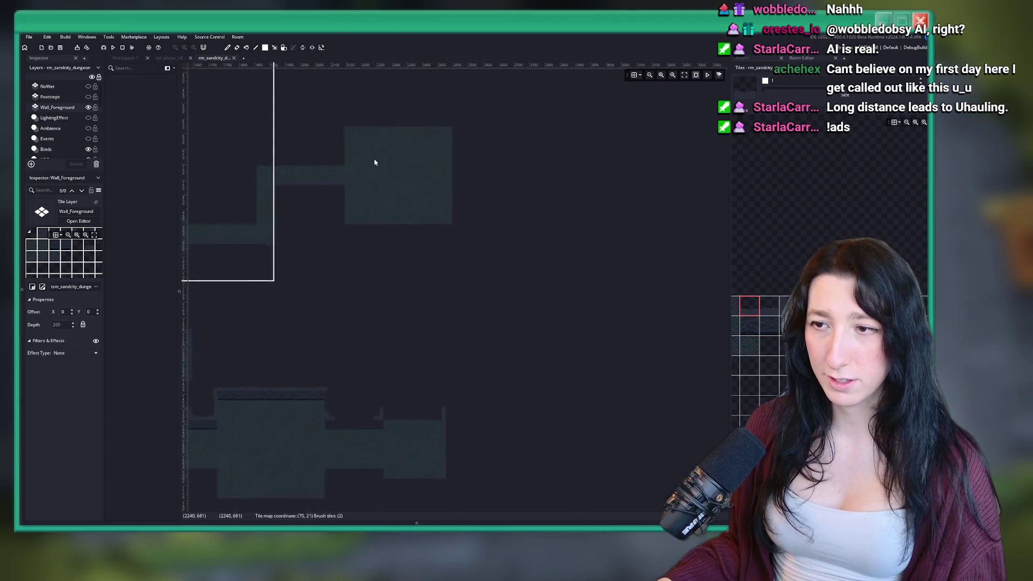
Scroll the Layers panel down and select the Walls layer instead of Wall_Foreground.
{"action": "scroll", "coordinate": [494, 376], "scroll_direction": "up", "scroll_amount": 5}
{"action": "scroll", "coordinate": [383, 321], "scroll_direction": "down", "scroll_amount": 3}
{"action": "scroll", "coordinate": [406, 273], "scroll_direction": "up", "scroll_amount": 8}
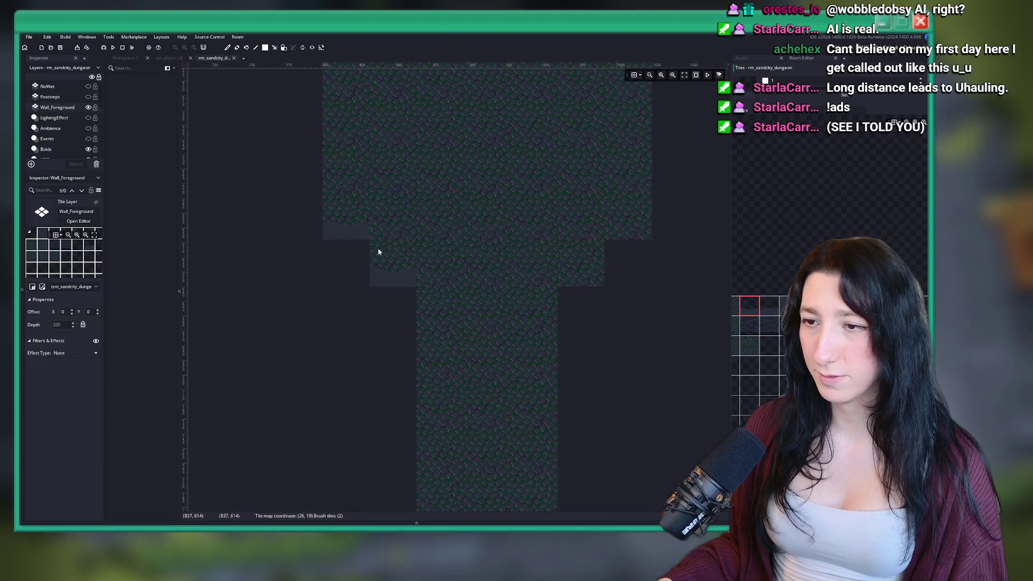
{"action": "scroll", "coordinate": [382, 260], "scroll_direction": "right", "scroll_amount": 3}
{"action": "scroll", "coordinate": [382, 260], "scroll_direction": "up", "scroll_amount": 1}
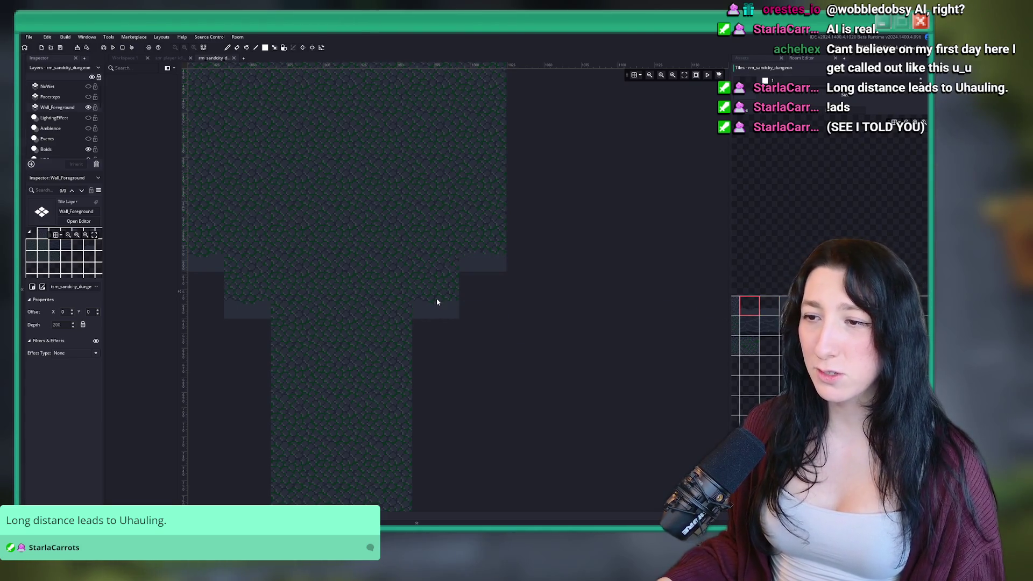
{"action": "scroll", "coordinate": [437, 299], "scroll_direction": "down", "scroll_amount": 6}
{"action": "scroll", "coordinate": [339, 322], "scroll_direction": "down", "scroll_amount": 3}
{"action": "scroll", "coordinate": [355, 99], "scroll_direction": "up", "scroll_amount": 2}
{"action": "scroll", "coordinate": [419, 337], "scroll_direction": "right", "scroll_amount": 5}
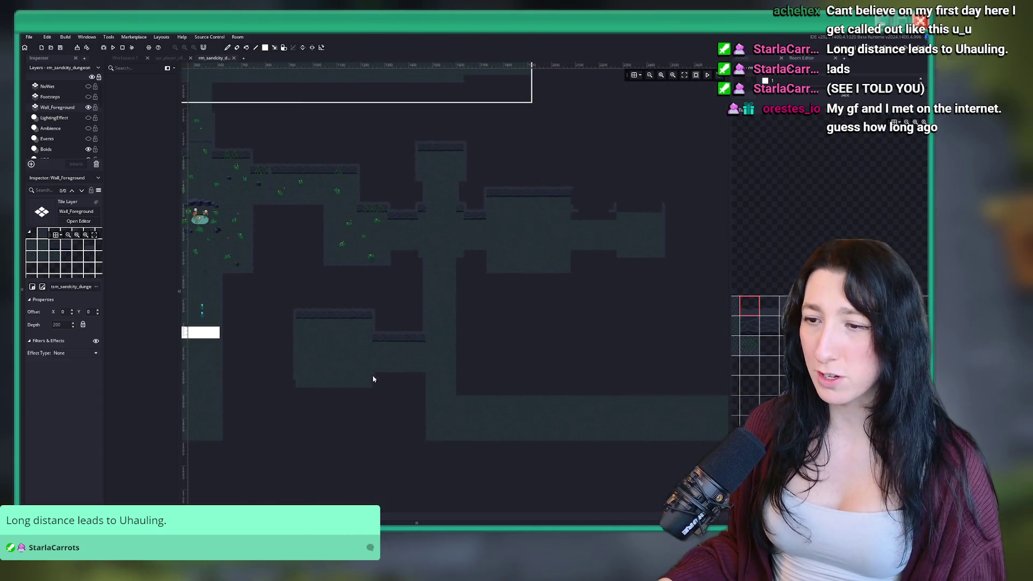
{"action": "scroll", "coordinate": [369, 373], "scroll_direction": "up", "scroll_amount": 8}
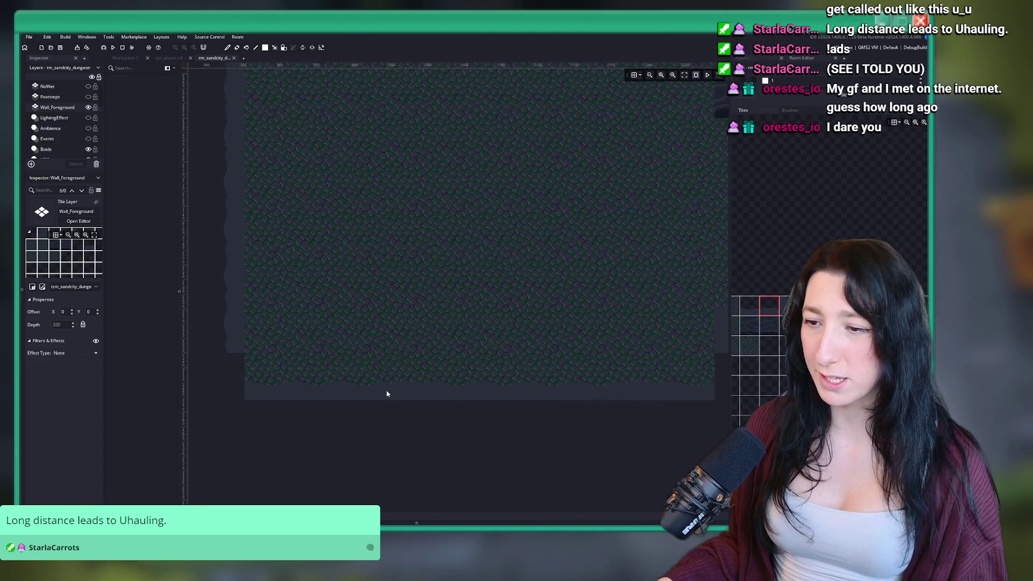
{"action": "scroll", "coordinate": [376, 401], "scroll_direction": "down", "scroll_amount": 3}
{"action": "scroll", "coordinate": [300, 369], "scroll_direction": "up", "scroll_amount": 4}
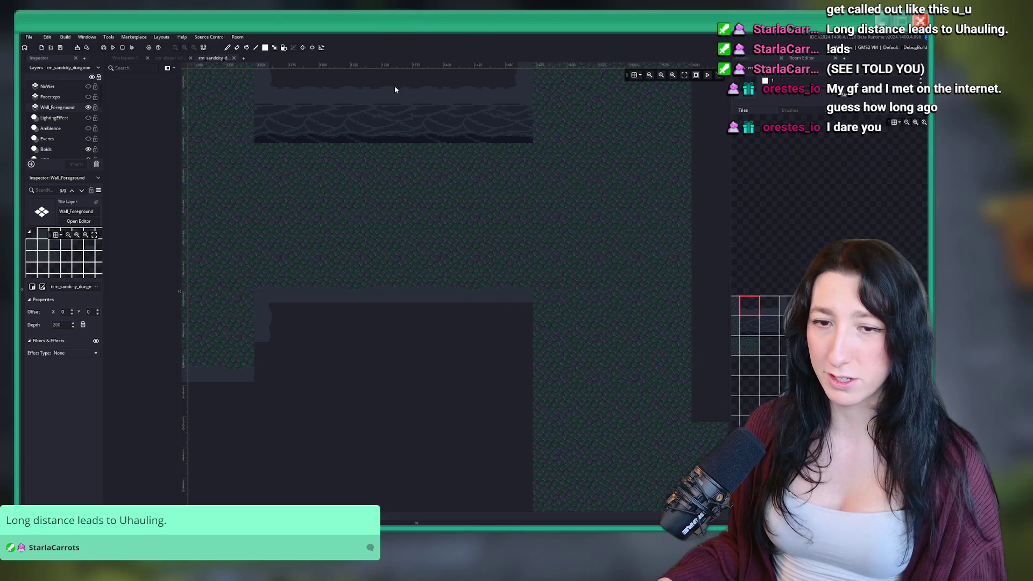
{"action": "scroll", "coordinate": [380, 154], "scroll_direction": "down", "scroll_amount": 3}
{"action": "scroll", "coordinate": [418, 253], "scroll_direction": "down", "scroll_amount": 2}
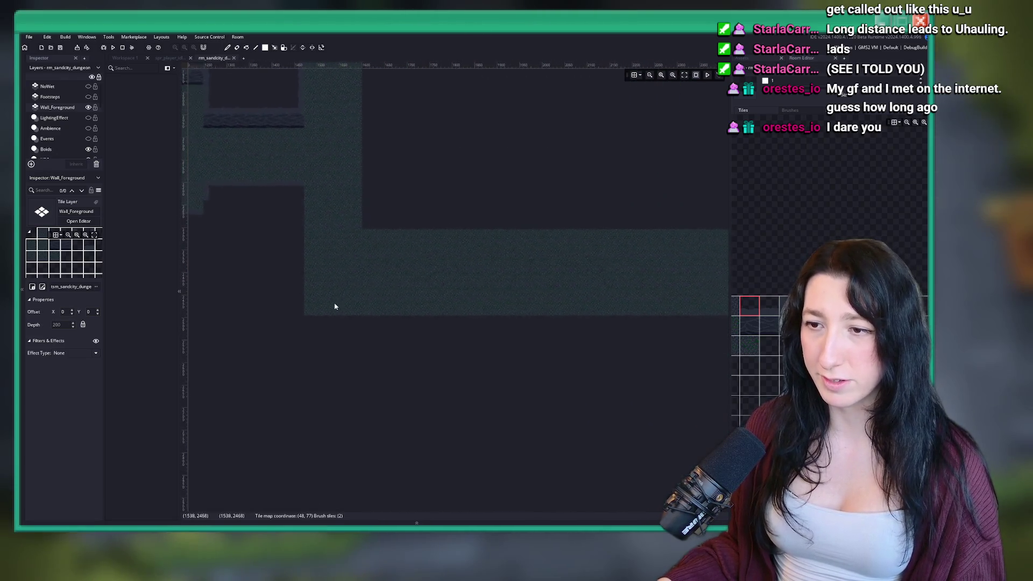
{"action": "scroll", "coordinate": [318, 315], "scroll_direction": "up", "scroll_amount": 2}
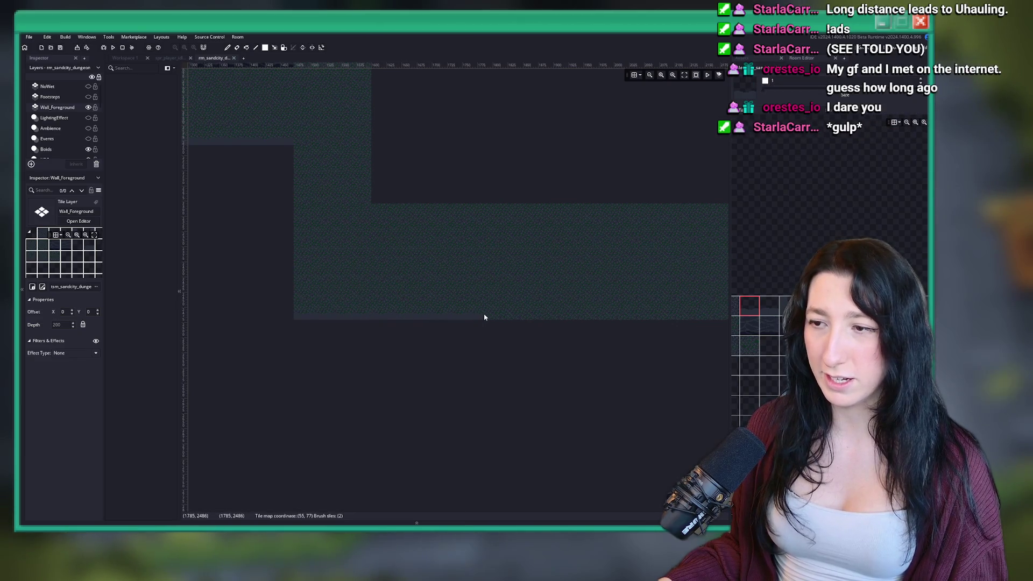
{"action": "scroll", "coordinate": [397, 300], "scroll_direction": "down", "scroll_amount": 2}
{"action": "scroll", "coordinate": [470, 305], "scroll_direction": "down", "scroll_amount": 3}
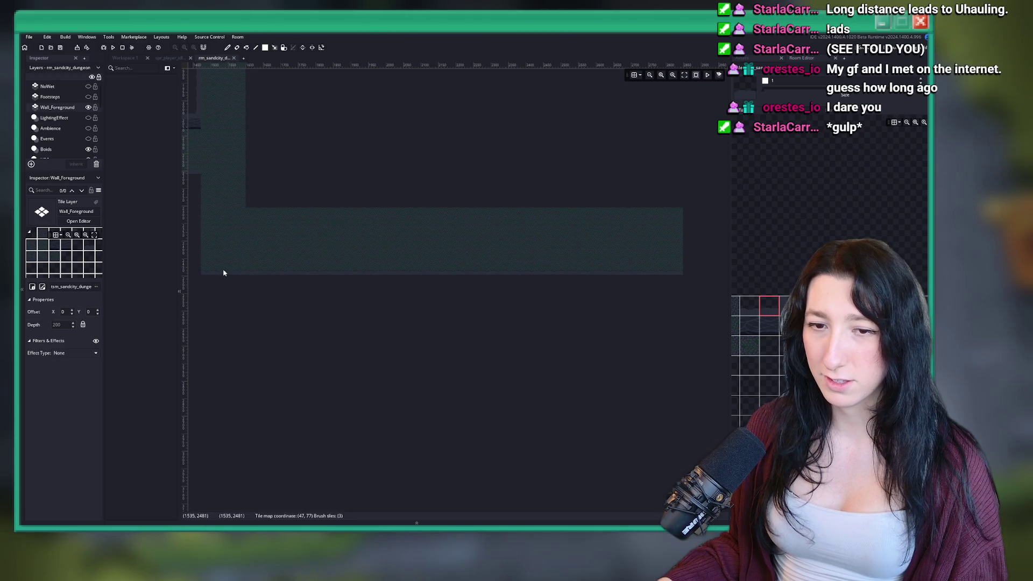
{"action": "scroll", "coordinate": [381, 267], "scroll_direction": "up", "scroll_amount": 3}
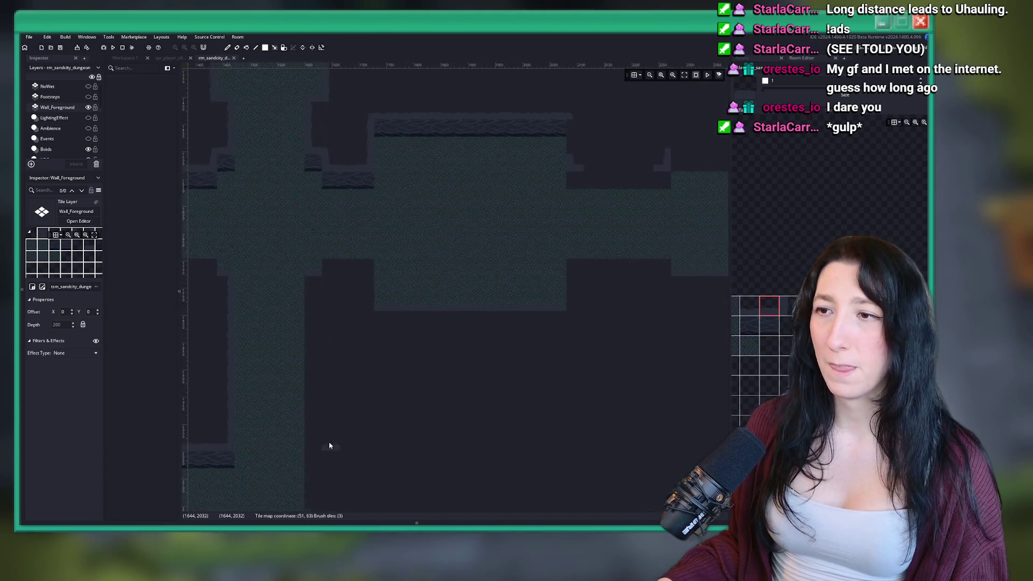
{"action": "scroll", "coordinate": [330, 446], "scroll_direction": "up", "scroll_amount": 5}
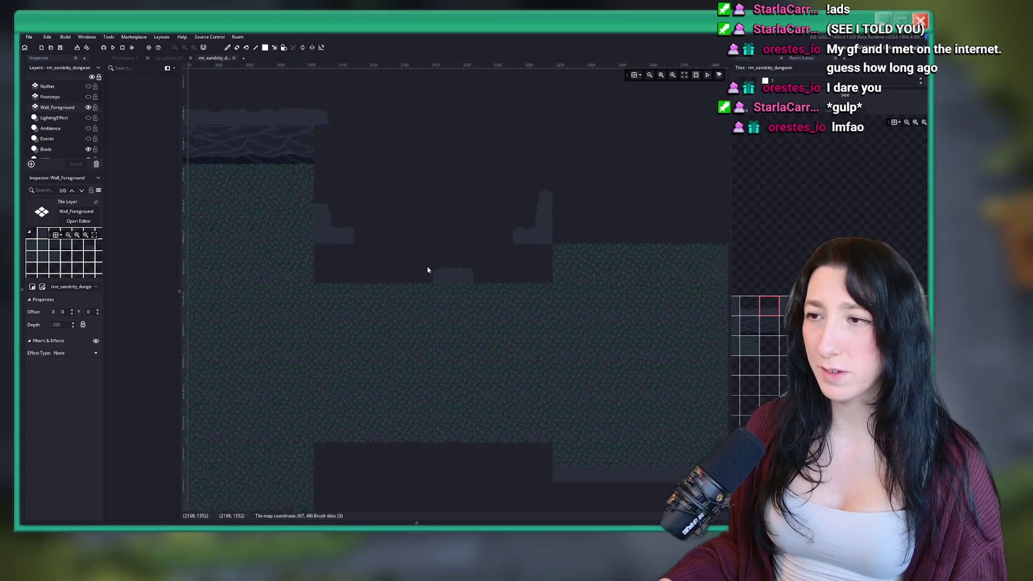
{"action": "scroll", "coordinate": [431, 269], "scroll_direction": "down", "scroll_amount": 3}
{"action": "scroll", "coordinate": [433, 272], "scroll_direction": "up", "scroll_amount": 2}
{"action": "scroll", "coordinate": [56, 148], "scroll_direction": "down", "scroll_amount": 5}
{"action": "left_click", "coordinate": [60, 143]}
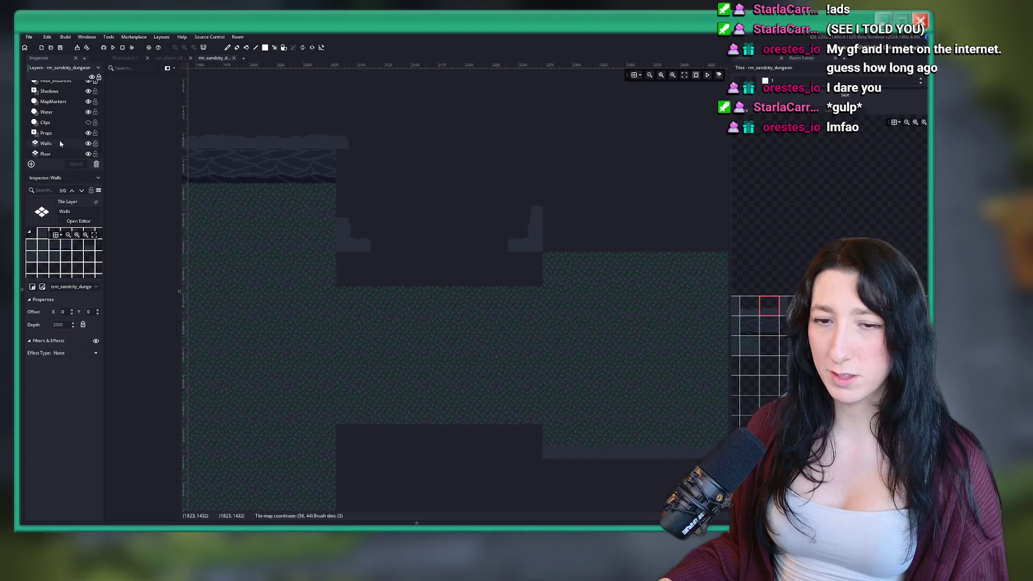
Paint a wall tile into the gap at the right end of the upper wall strip.
{"action": "left_click", "coordinate": [346, 186]}
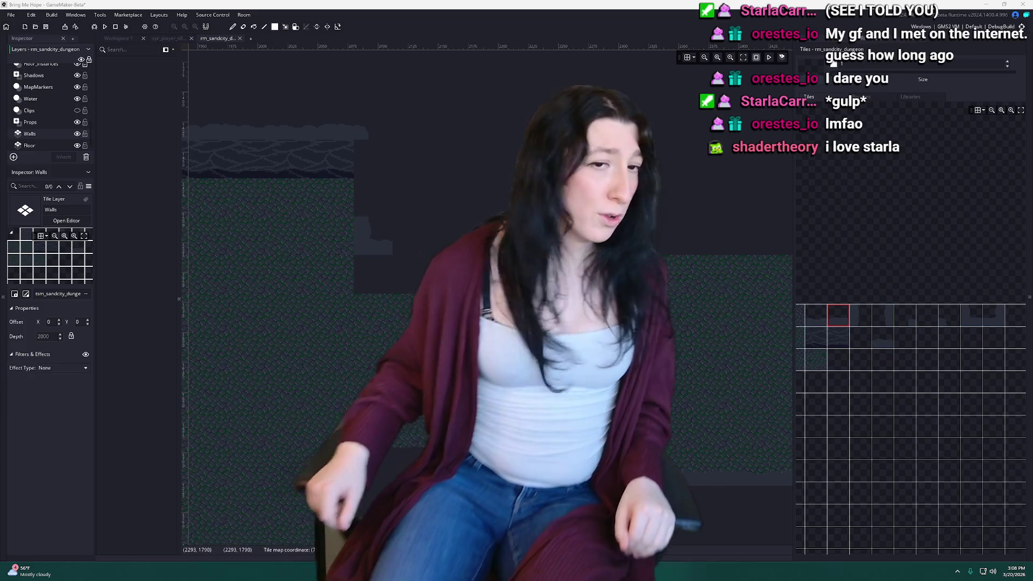
{"action": "mouse_move", "coordinate": [542, 572]}
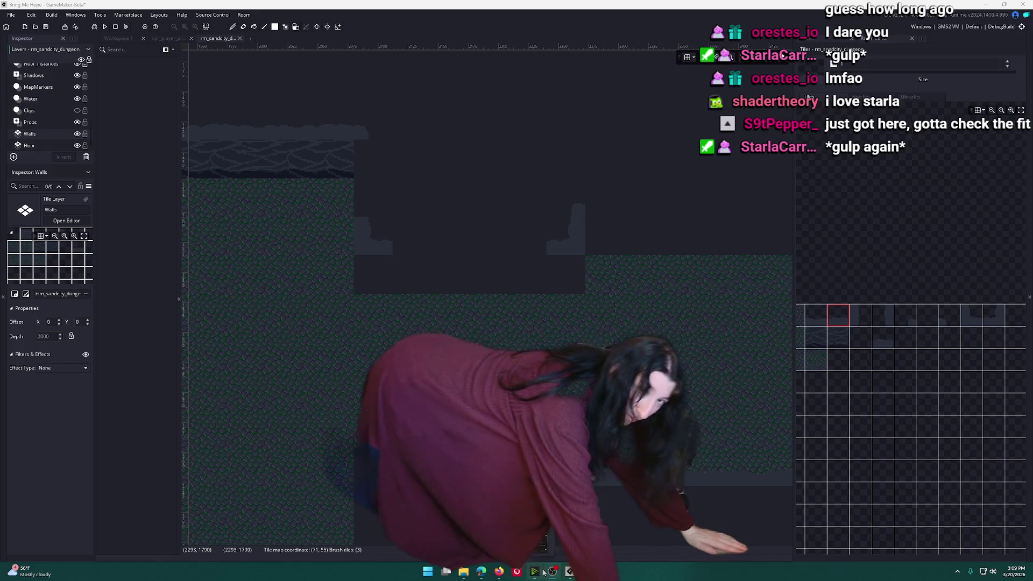
{"action": "mouse_move", "coordinate": [545, 572]}
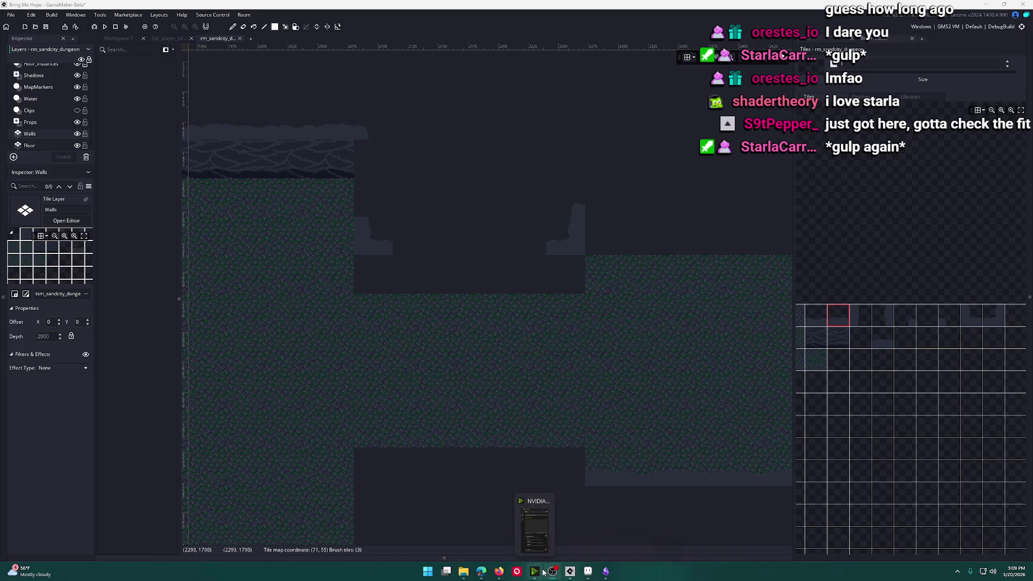
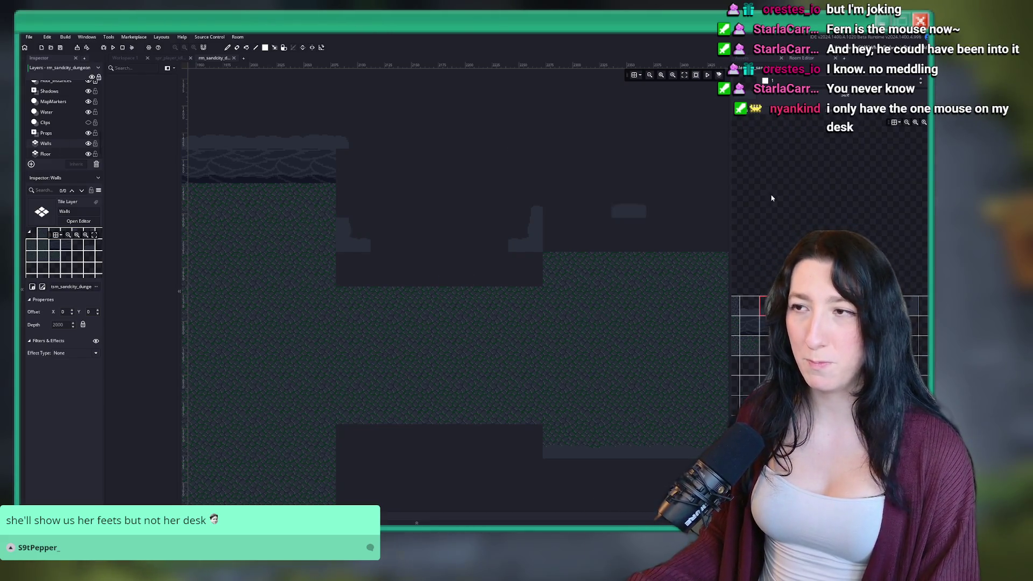
Pick a wall tile and paint a wall strip along the first corridor's top edge.
{"action": "left_click", "coordinate": [750, 326]}
{"action": "left_click", "coordinate": [318, 166]}
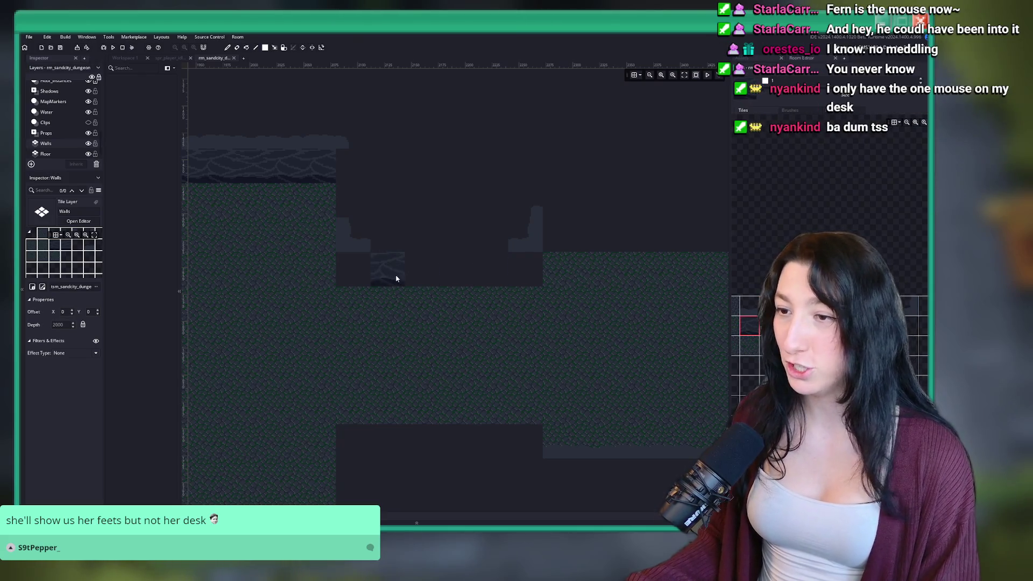
{"action": "left_click_drag", "start_coordinate": [365, 271], "coordinate": [620, 305]}
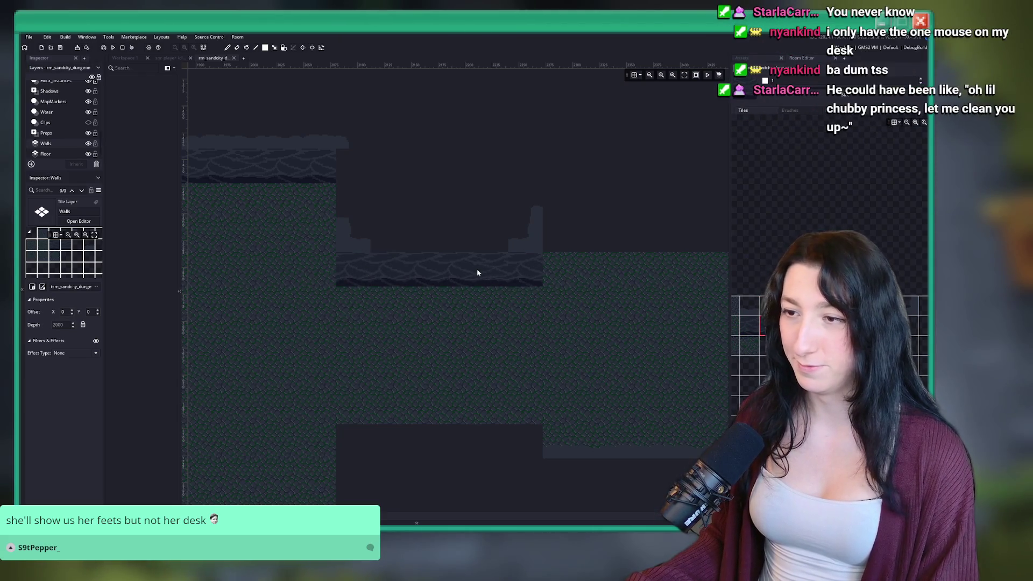
Choose another wall tile and extend the top wall strip further right along the corridor.
{"action": "left_click", "coordinate": [753, 306]}
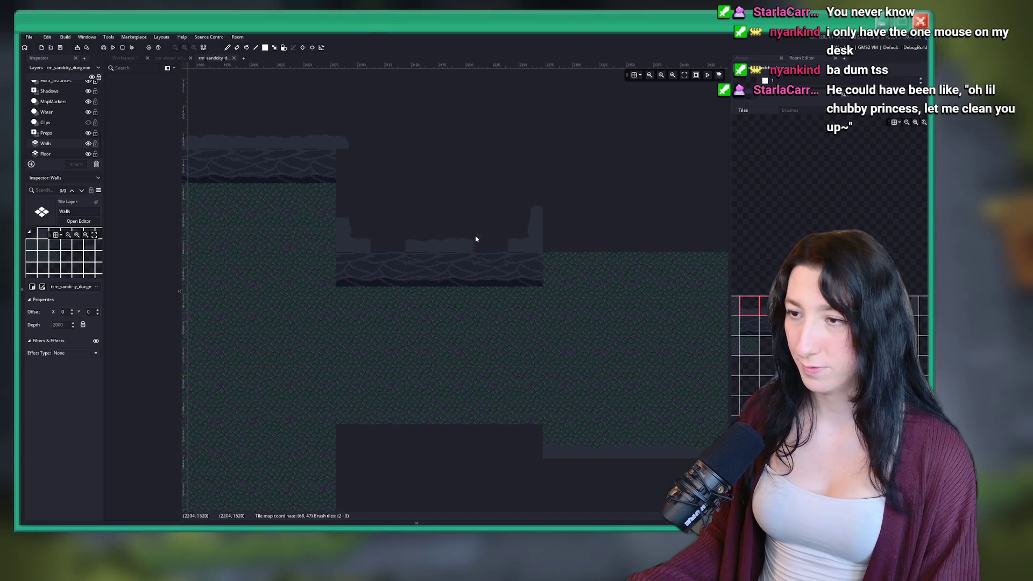
{"action": "left_click_drag", "start_coordinate": [419, 208], "coordinate": [491, 267]}
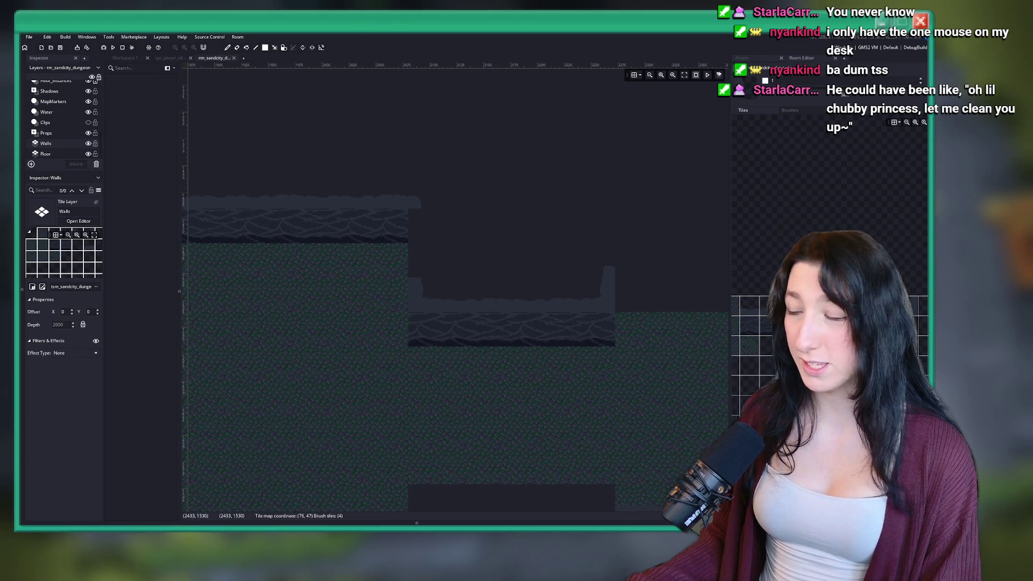
{"action": "left_click_drag", "start_coordinate": [415, 254], "coordinate": [291, 252]}
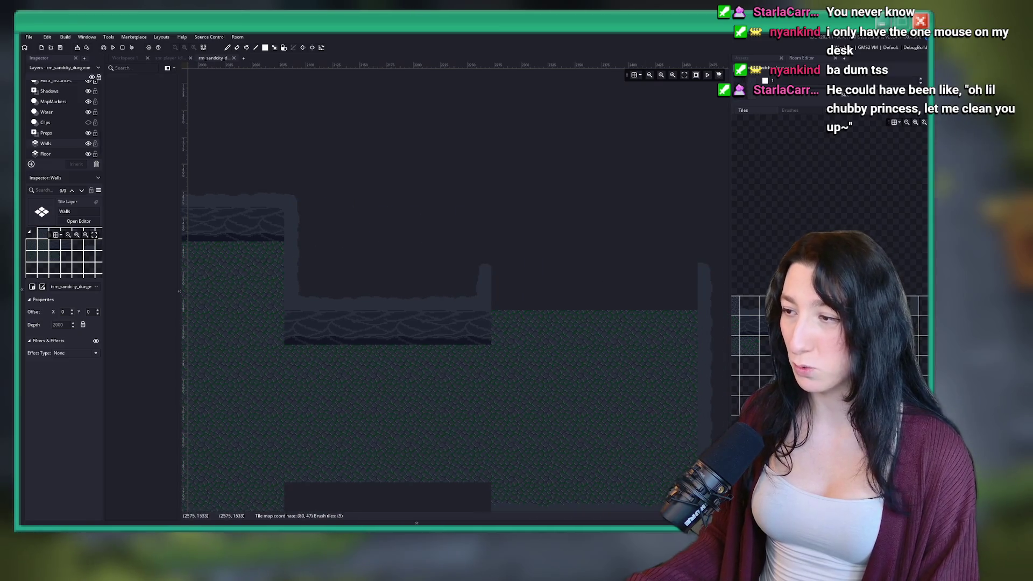
{"action": "scroll", "coordinate": [457, 247], "scroll_direction": "down", "scroll_amount": 2}
{"action": "scroll", "coordinate": [446, 261], "scroll_direction": "up", "scroll_amount": 3}
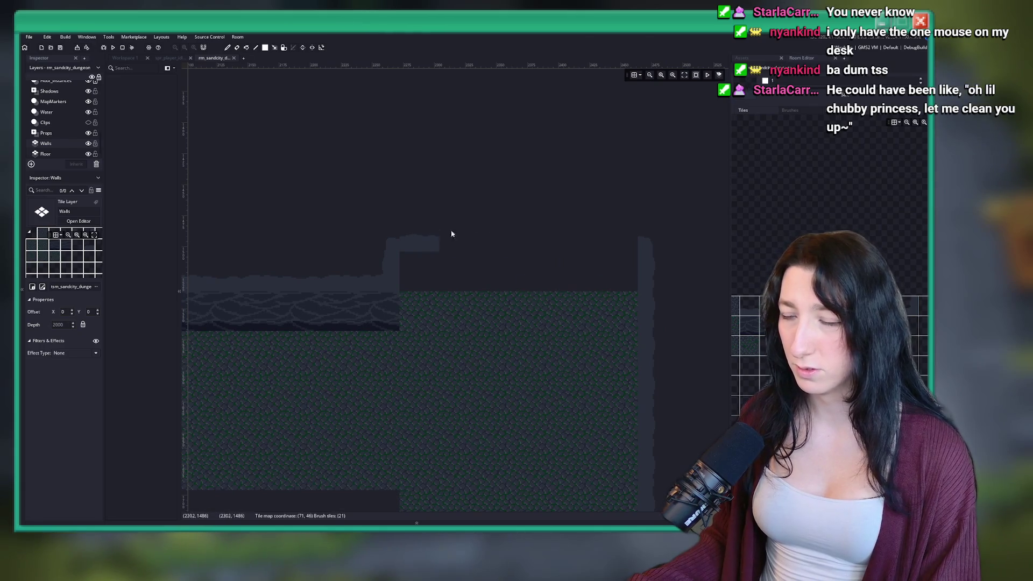
{"action": "left_click_drag", "start_coordinate": [437, 234], "coordinate": [622, 243]}
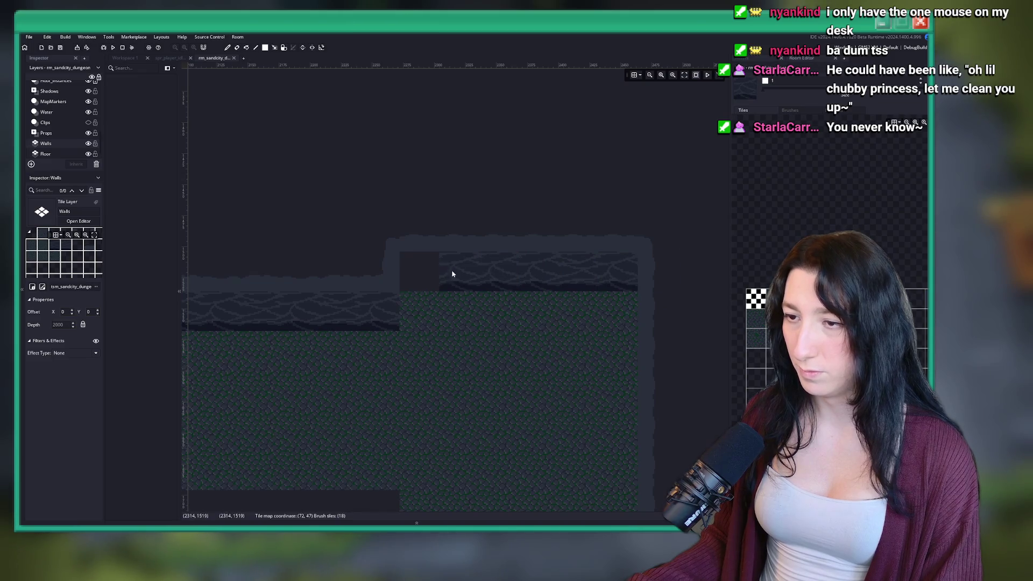
{"action": "scroll", "coordinate": [432, 273], "scroll_direction": "down", "scroll_amount": 10}
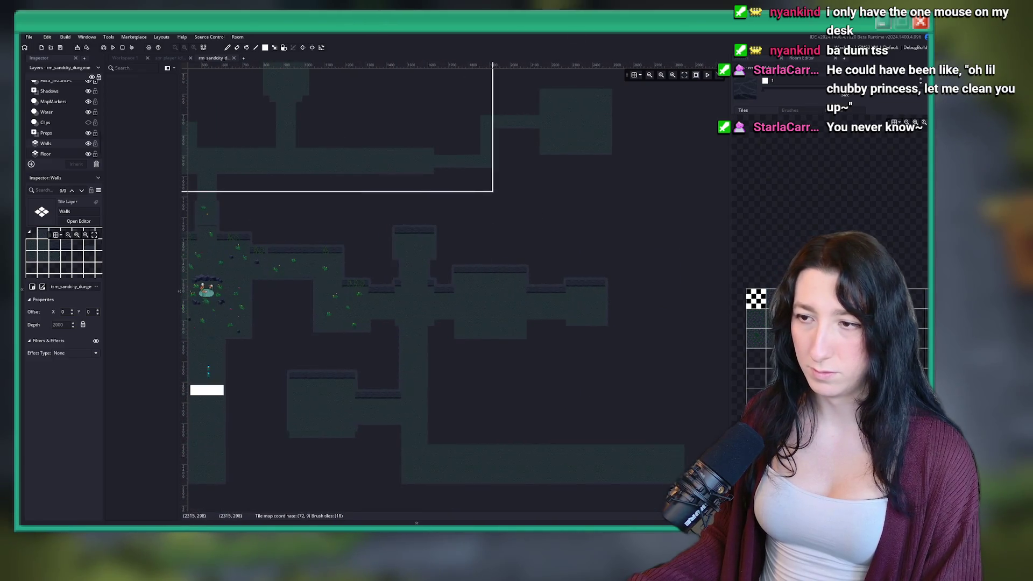
{"action": "scroll", "coordinate": [487, 202], "scroll_direction": "up", "scroll_amount": 2}
{"action": "scroll", "coordinate": [525, 210], "scroll_direction": "down", "scroll_amount": 3}
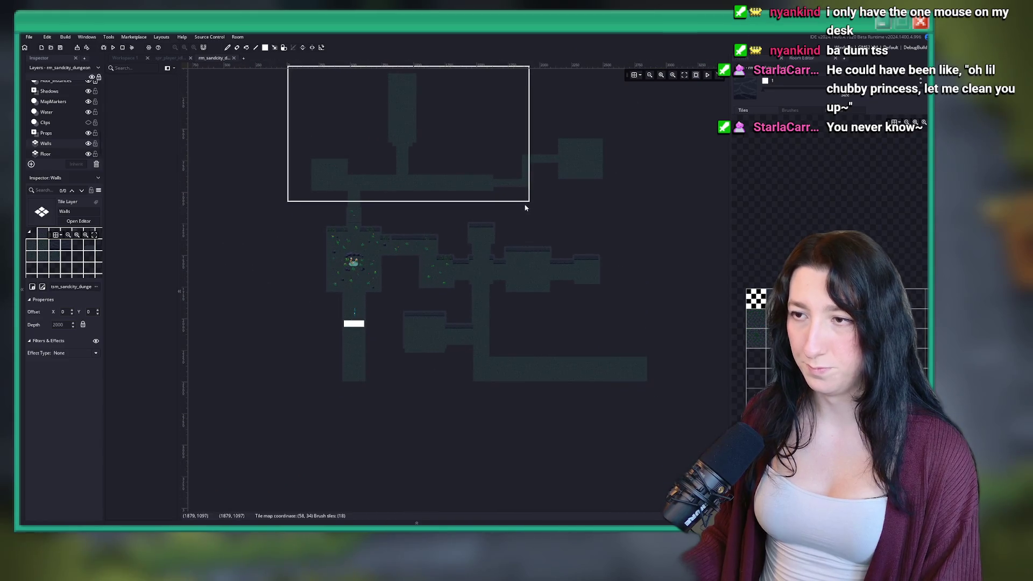
{"action": "scroll", "coordinate": [456, 240], "scroll_direction": "up", "scroll_amount": 2}
{"action": "left_click_drag", "start_coordinate": [389, 165], "coordinate": [379, 259]}
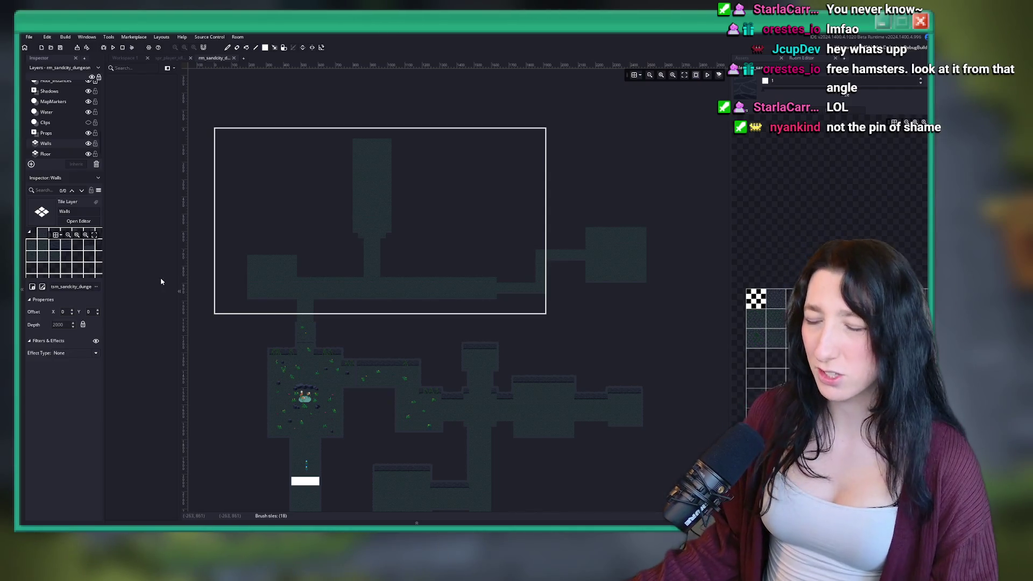
{"action": "scroll", "coordinate": [385, 260], "scroll_direction": "up", "scroll_amount": 8}
{"action": "mouse_move", "coordinate": [277, 304]}
{"action": "left_mouse_down"}
{"action": "mouse_move", "coordinate": [307, 242]}
{"action": "mouse_move", "coordinate": [338, 316]}
{"action": "mouse_move", "coordinate": [338, 232]}
{"action": "mouse_move", "coordinate": [604, 281]}
{"action": "left_mouse_up"}
Center the vertical corridor and place a wall tile at its right edge.
{"action": "scroll", "coordinate": [338, 225], "scroll_direction": "up", "scroll_amount": 1}
{"action": "scroll", "coordinate": [538, 280], "scroll_direction": "down", "scroll_amount": 1}
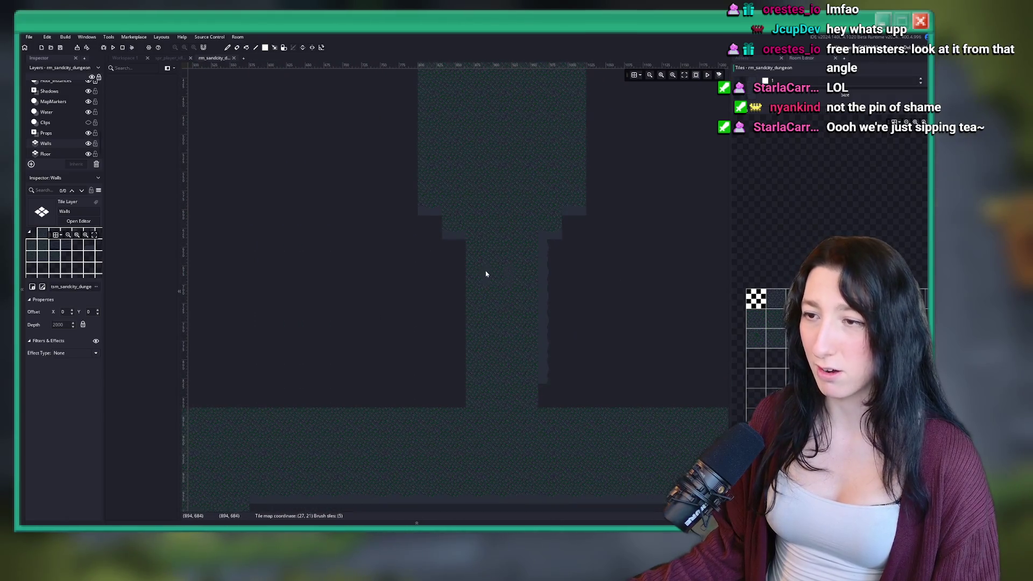
{"action": "left_click_drag", "start_coordinate": [436, 351], "coordinate": [430, 391]}
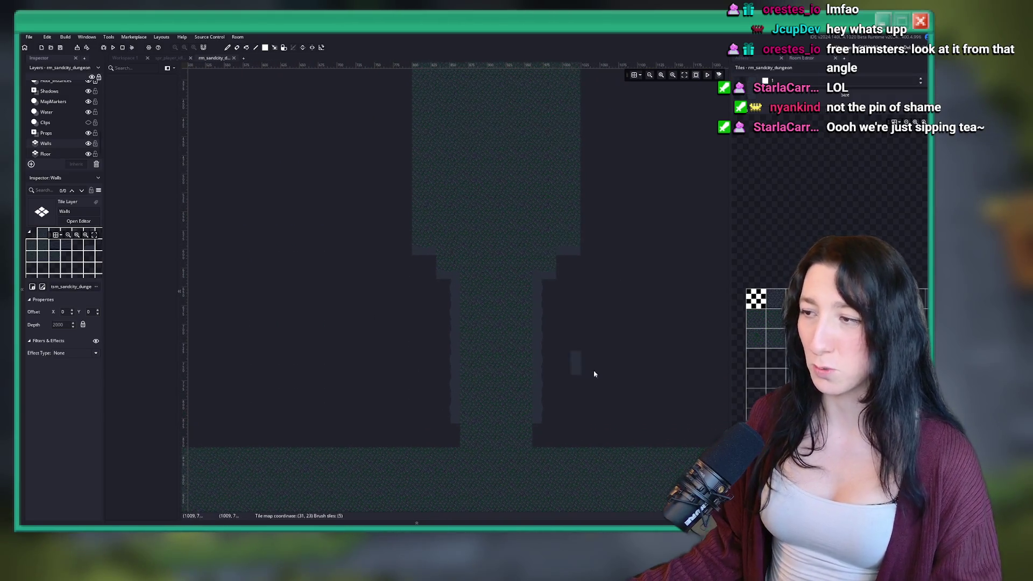
{"action": "scroll", "coordinate": [763, 345], "scroll_direction": "down", "scroll_amount": 1}
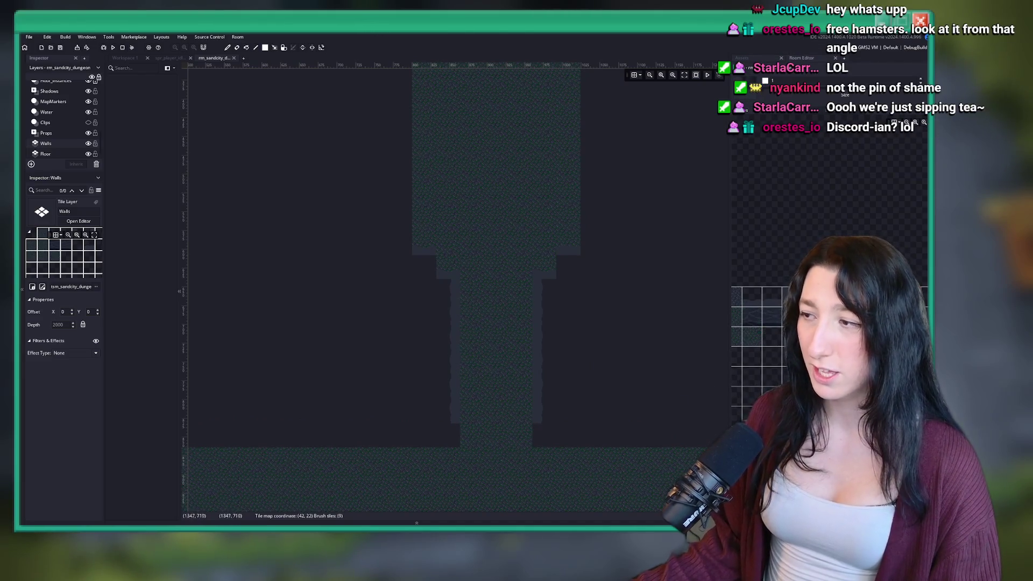
{"action": "left_click", "coordinate": [550, 419]}
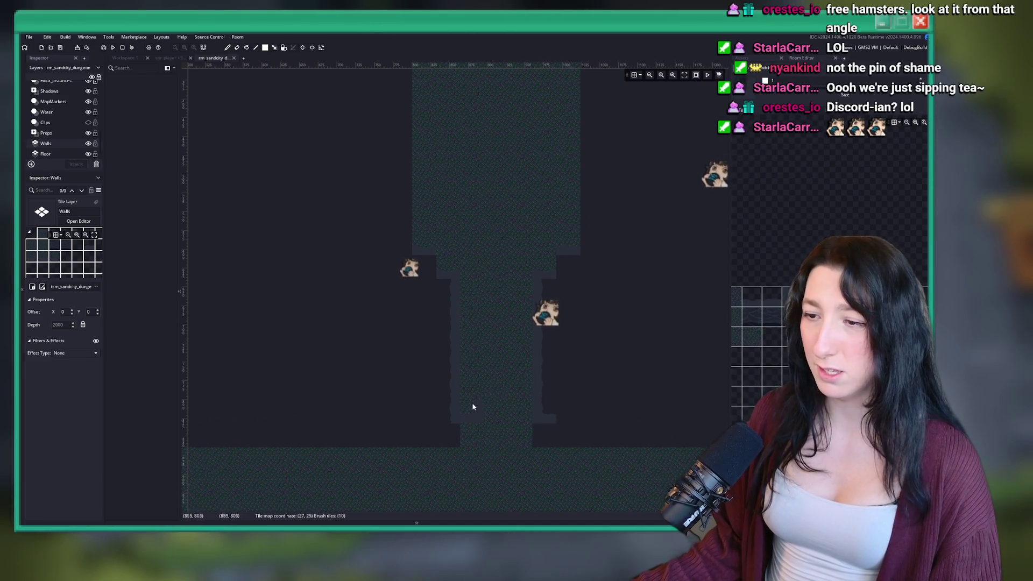
Switch to a smaller wall brush, cap the lower-left edge, and paint a wall strip along the corridor top.
{"action": "left_click", "coordinate": [444, 418]}
{"action": "left_click", "coordinate": [770, 298]}
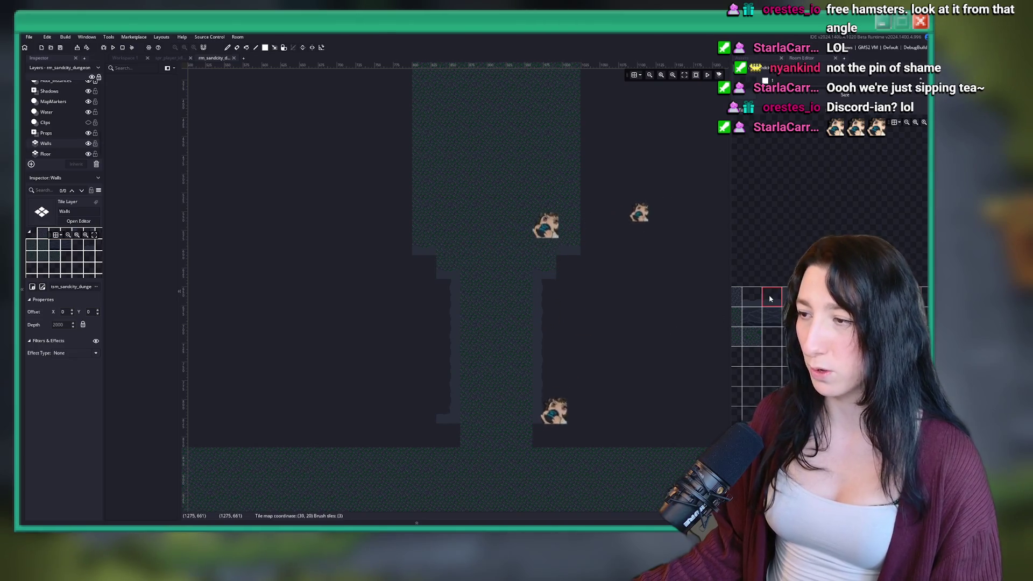
{"action": "scroll", "coordinate": [431, 330], "scroll_direction": "down", "scroll_amount": 4}
{"action": "mouse_move", "coordinate": [566, 349]}
{"action": "left_mouse_down"}
{"action": "mouse_move", "coordinate": [380, 330]}
{"action": "mouse_move", "coordinate": [396, 335]}
{"action": "left_mouse_up"}
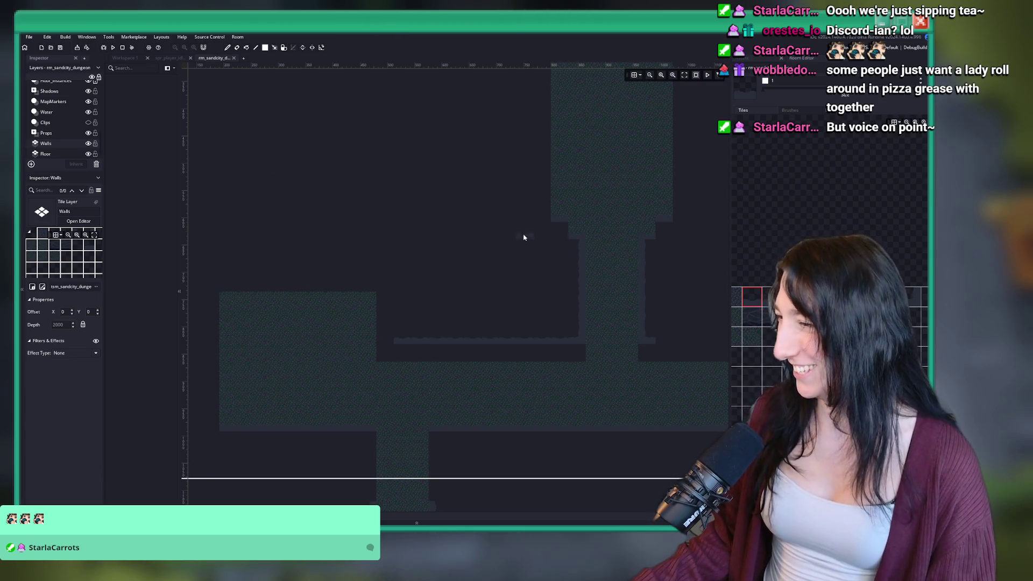
Extend the wall strip further along the corridor top.
{"action": "scroll", "coordinate": [339, 304], "scroll_direction": "up", "scroll_amount": 2}
{"action": "scroll", "coordinate": [398, 317], "scroll_direction": "right", "scroll_amount": 5}
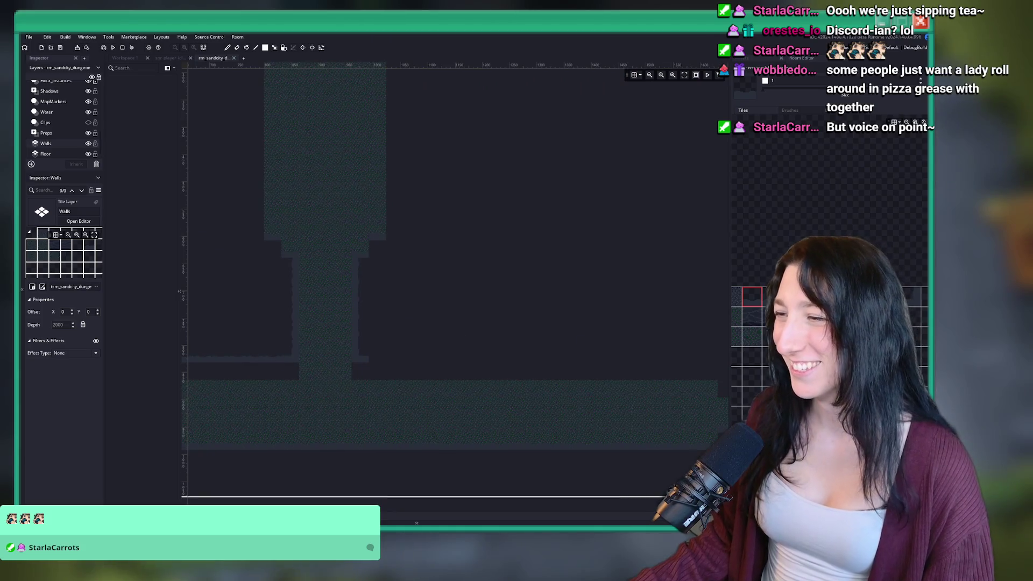
{"action": "scroll", "coordinate": [452, 343], "scroll_direction": "right", "scroll_amount": 3}
{"action": "left_click_drag", "start_coordinate": [285, 344], "coordinate": [570, 347]}
Using three- and five-tile wall brushes, paint a column beside the floor and fill the corner block.
{"action": "left_click_drag", "start_coordinate": [771, 297], "coordinate": [810, 297]}
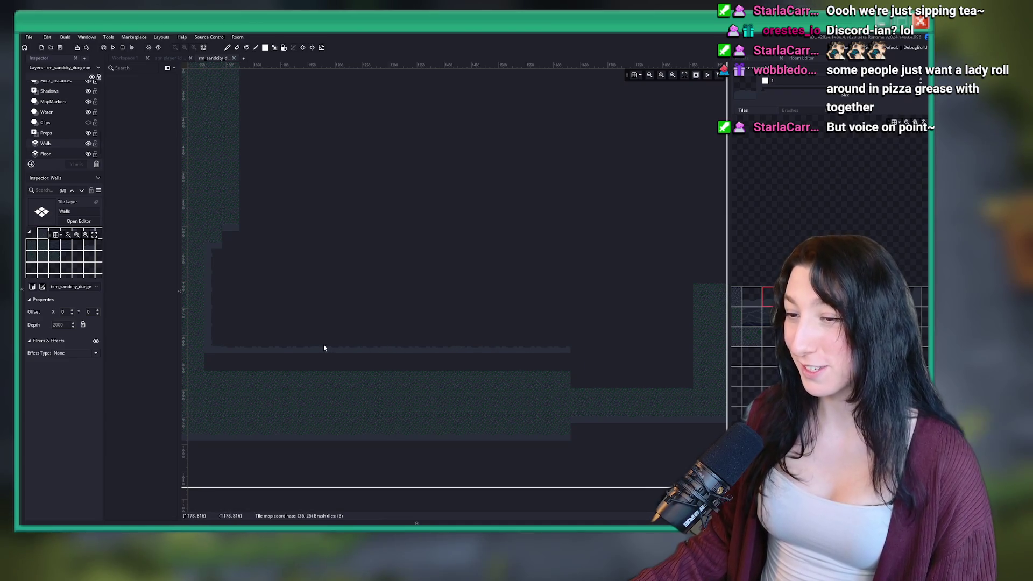
{"action": "left_click_drag", "start_coordinate": [300, 347], "coordinate": [572, 332]}
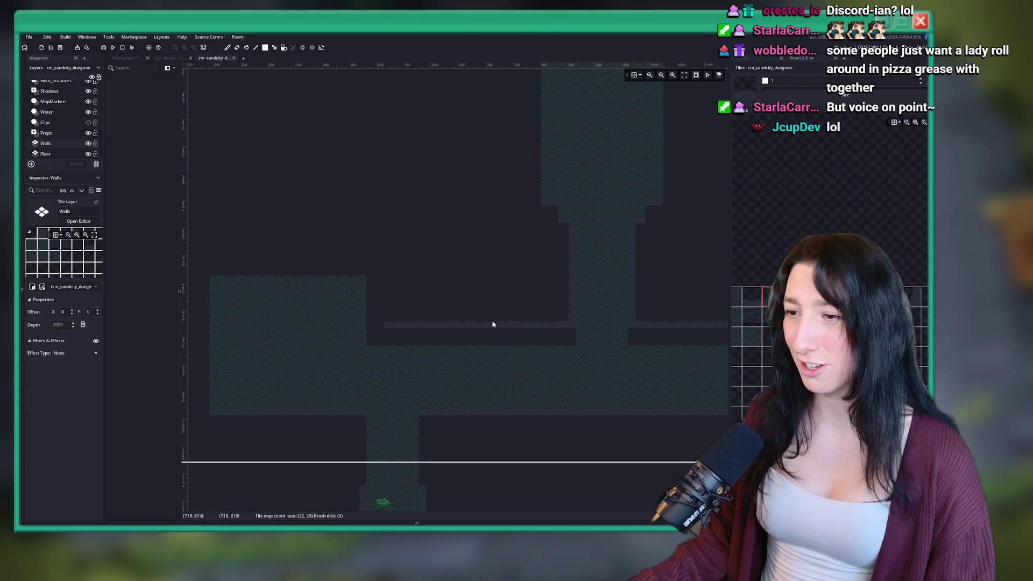
{"action": "left_click_drag", "start_coordinate": [771, 297], "coordinate": [828, 297]}
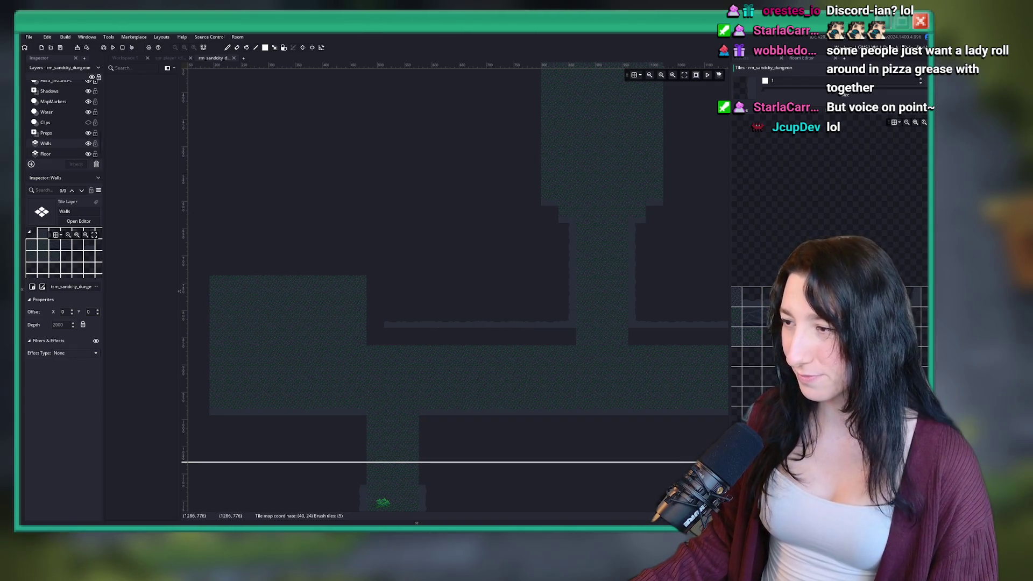
{"action": "scroll", "coordinate": [489, 308], "scroll_direction": "up", "scroll_amount": 4}
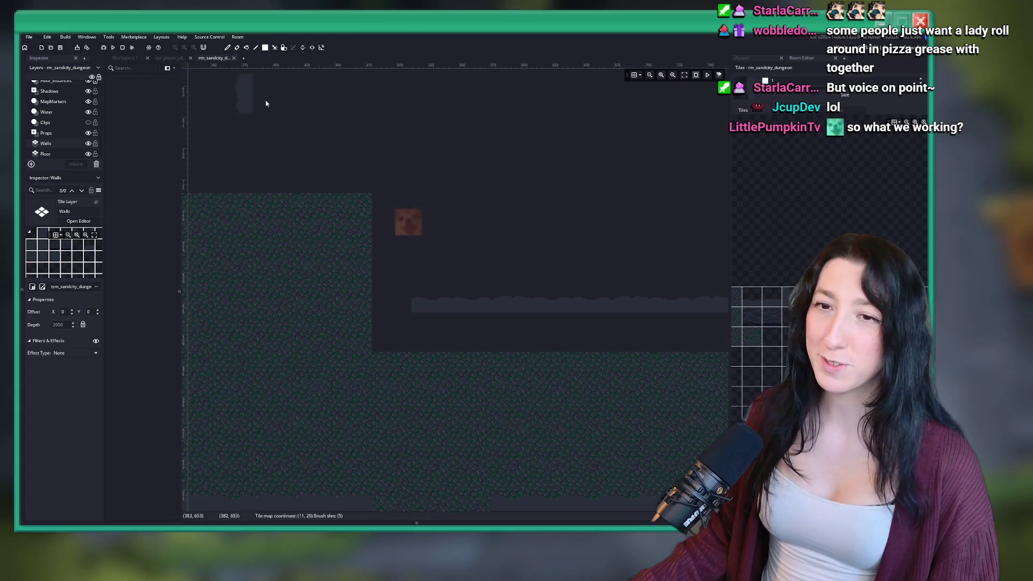
{"action": "scroll", "coordinate": [425, 260], "scroll_direction": "up", "scroll_amount": 2}
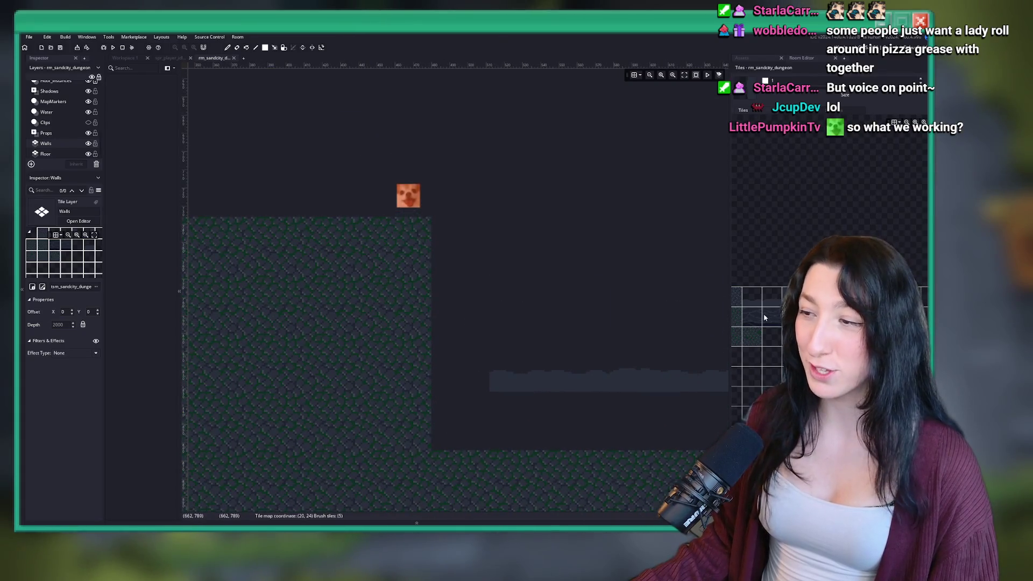
{"action": "left_click_drag", "start_coordinate": [448, 261], "coordinate": [452, 343]}
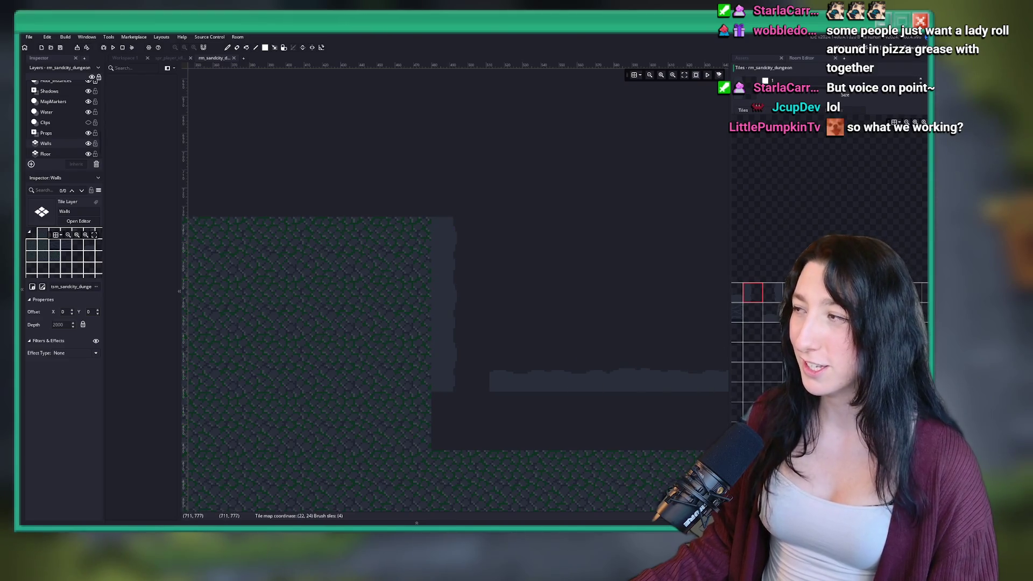
{"action": "left_click", "coordinate": [492, 399]}
{"action": "left_click", "coordinate": [463, 380]}
Paint a wall column down the left room's left edge.
{"action": "scroll", "coordinate": [474, 345], "scroll_direction": "down", "scroll_amount": 2}
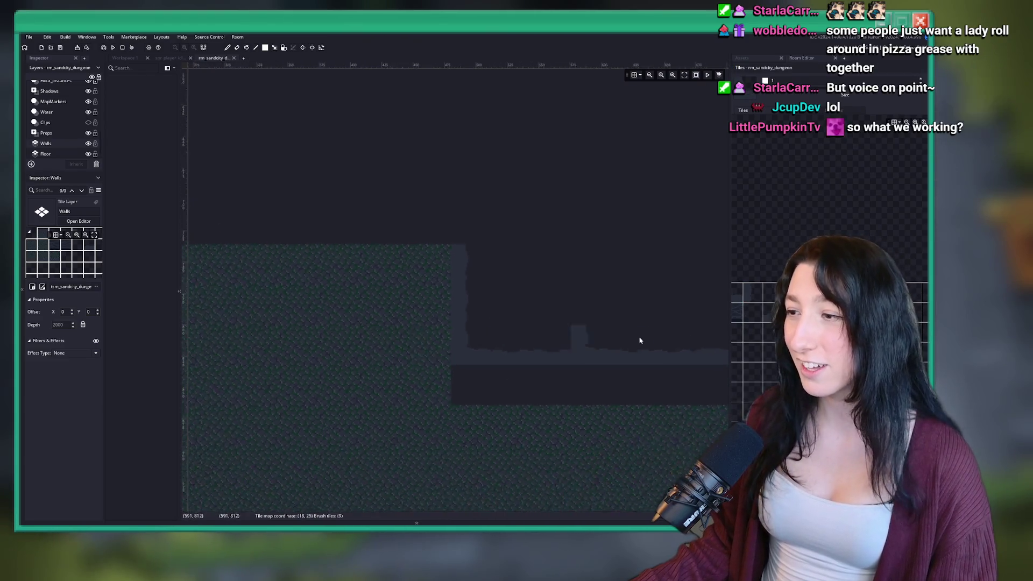
{"action": "scroll", "coordinate": [449, 329], "scroll_direction": "down", "scroll_amount": 1}
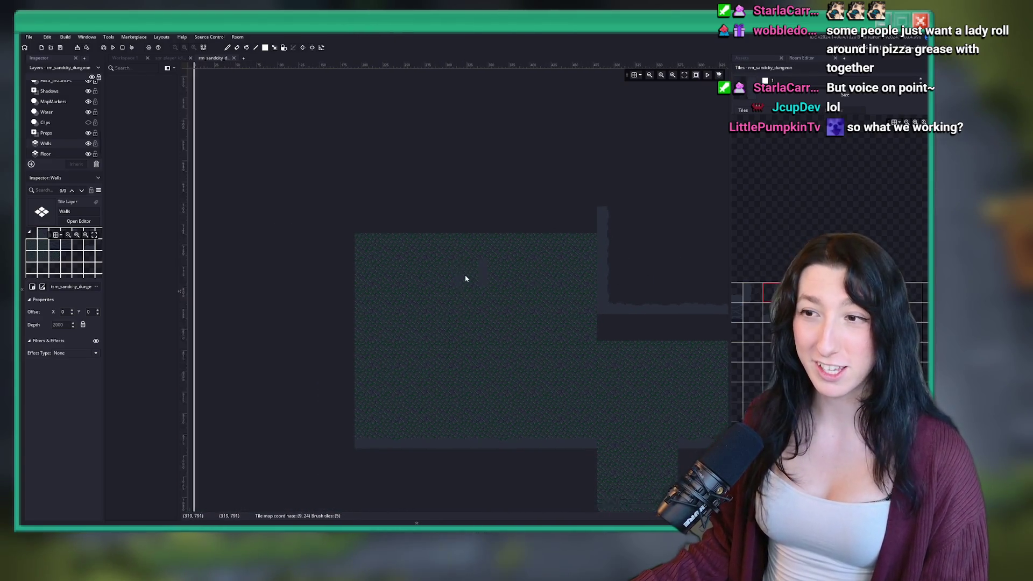
{"action": "scroll", "coordinate": [334, 183], "scroll_direction": "down", "scroll_amount": 1}
{"action": "left_click_drag", "start_coordinate": [350, 189], "coordinate": [355, 407]}
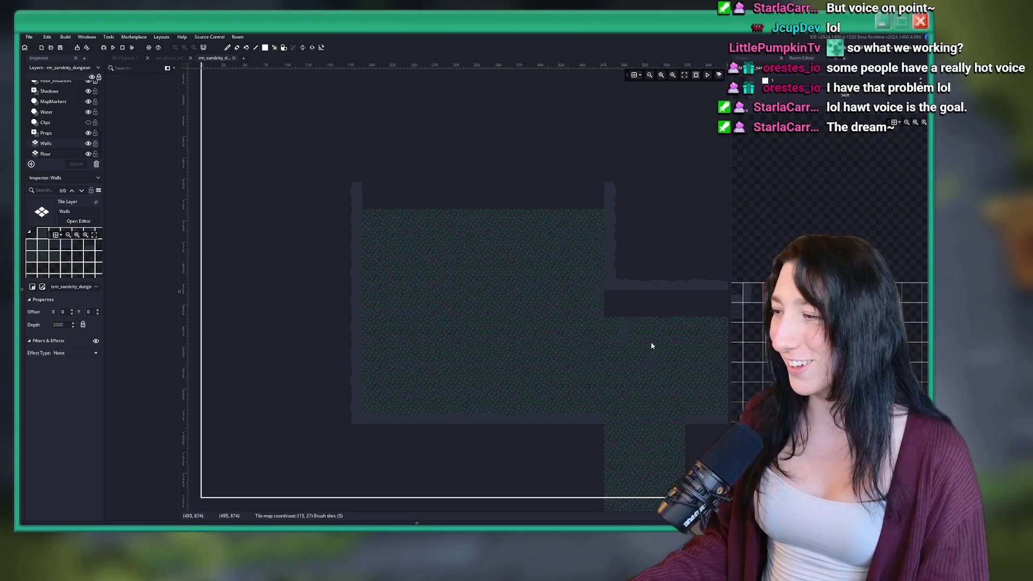
Build and run the game with F5 to test the room.
{"action": "left_click_drag", "start_coordinate": [515, 346], "coordinate": [369, 312]}
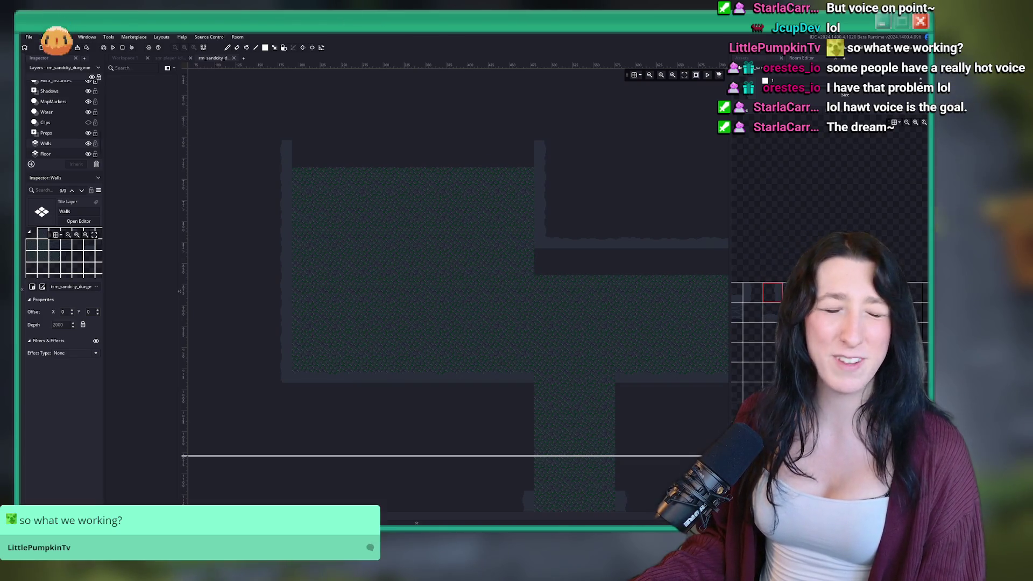
{"action": "scroll", "coordinate": [268, 275], "scroll_direction": "down", "scroll_amount": 2}
{"action": "key", "text": "F5"}
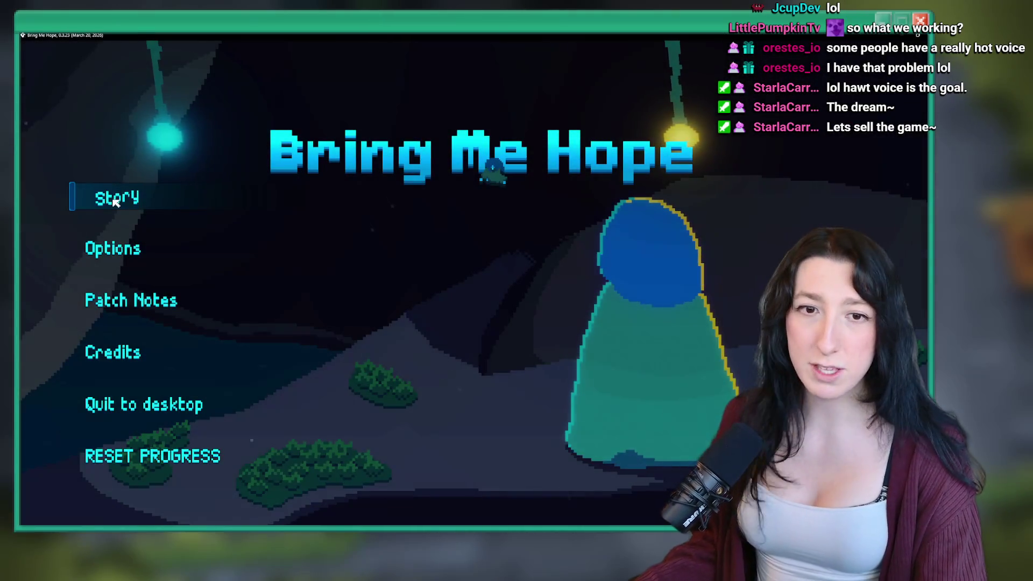
Start the game and walk north, west, then south-east through Sand City toward Gub Gub Caves.
{"action": "left_click", "coordinate": [110, 197]}
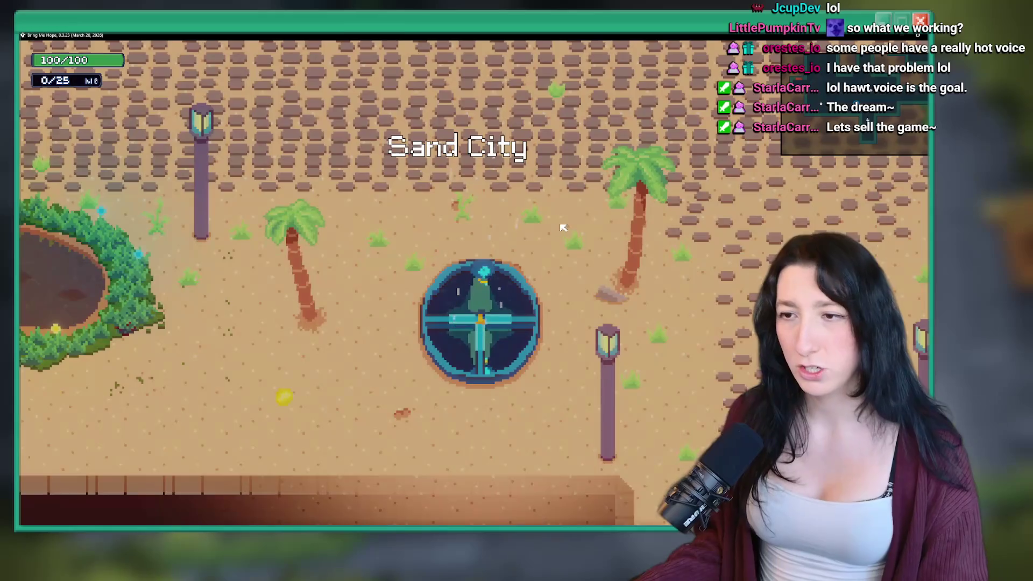
{"action": "key", "text": "w"}
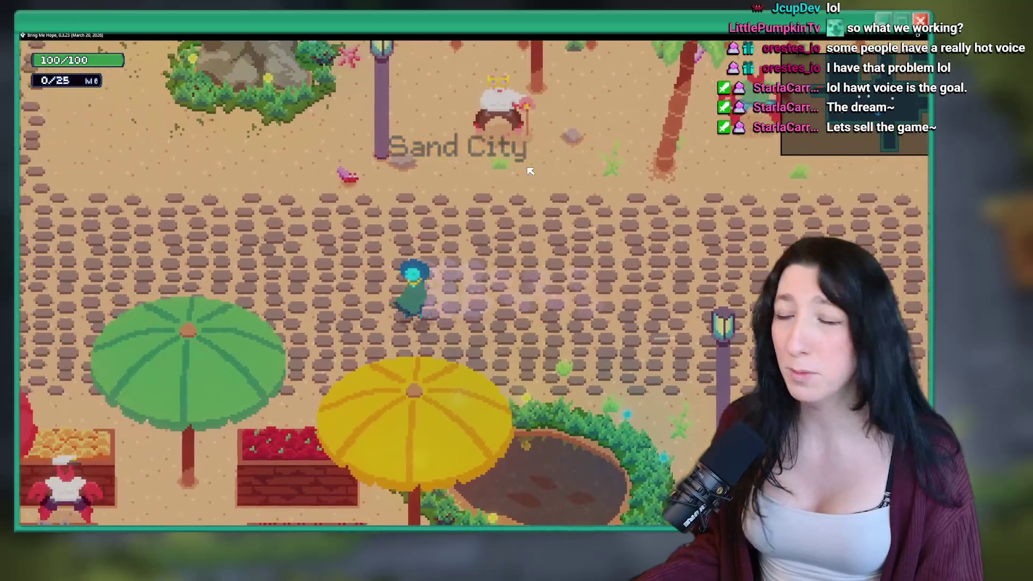
{"action": "key", "text": "a"}
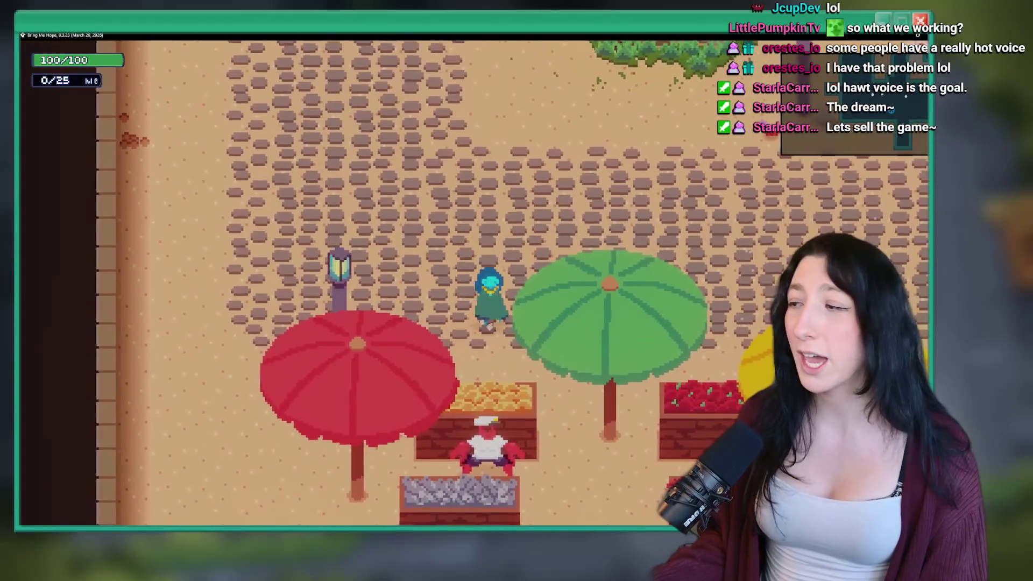
{"action": "key", "text": "w"}
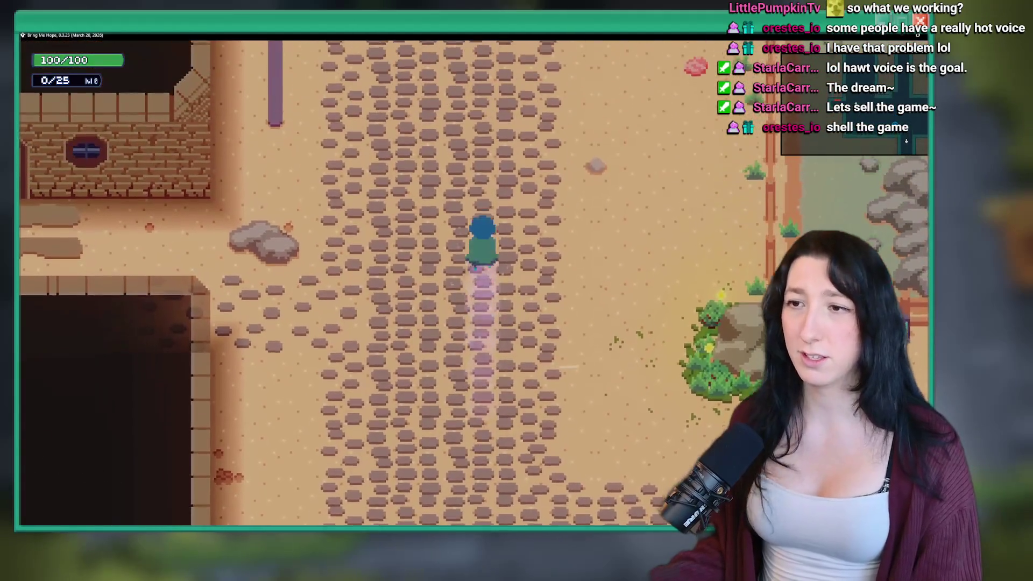
{"action": "key", "text": "s"}
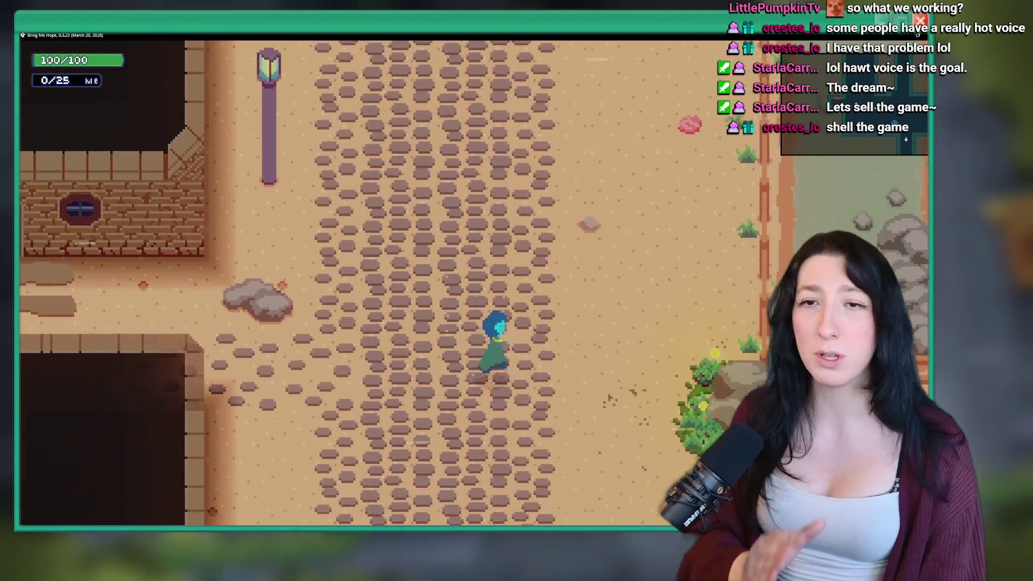
{"action": "key", "text": "d"}
{"action": "key", "text": "d"}
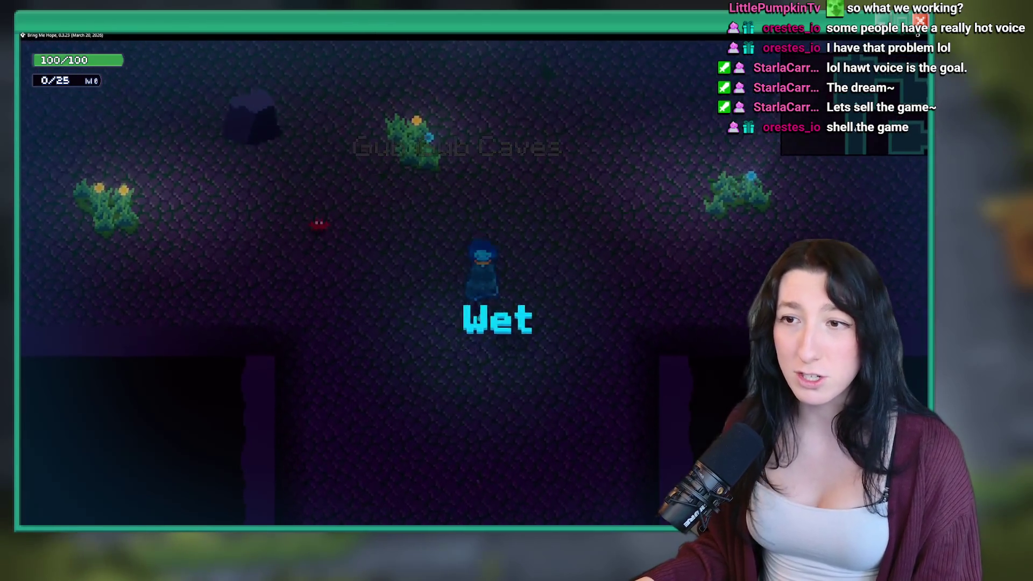
Walk around the first cave pond and up into the next passage.
{"action": "key", "text": "w"}
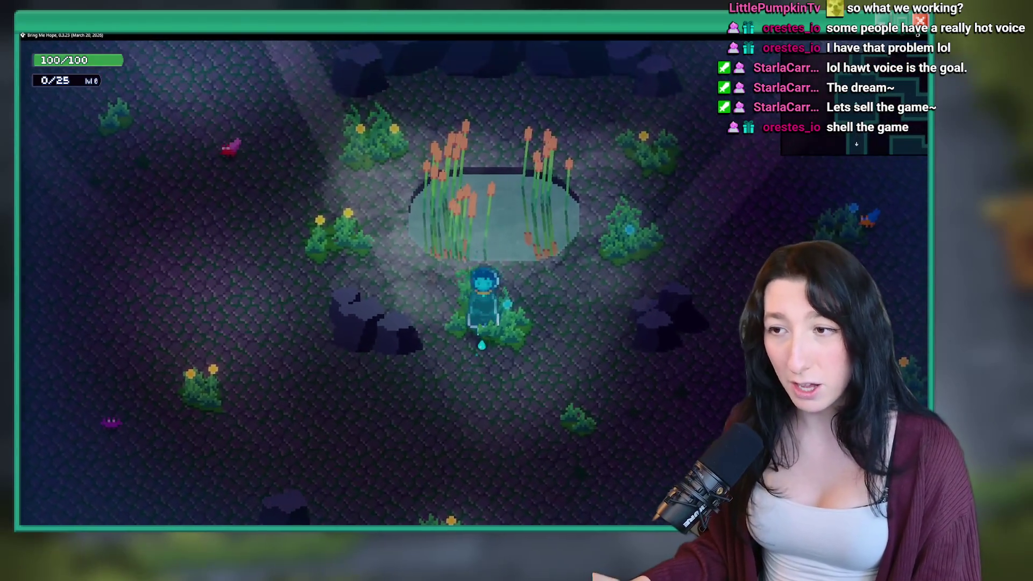
{"action": "key", "text": "a"}
{"action": "key", "text": "d"}
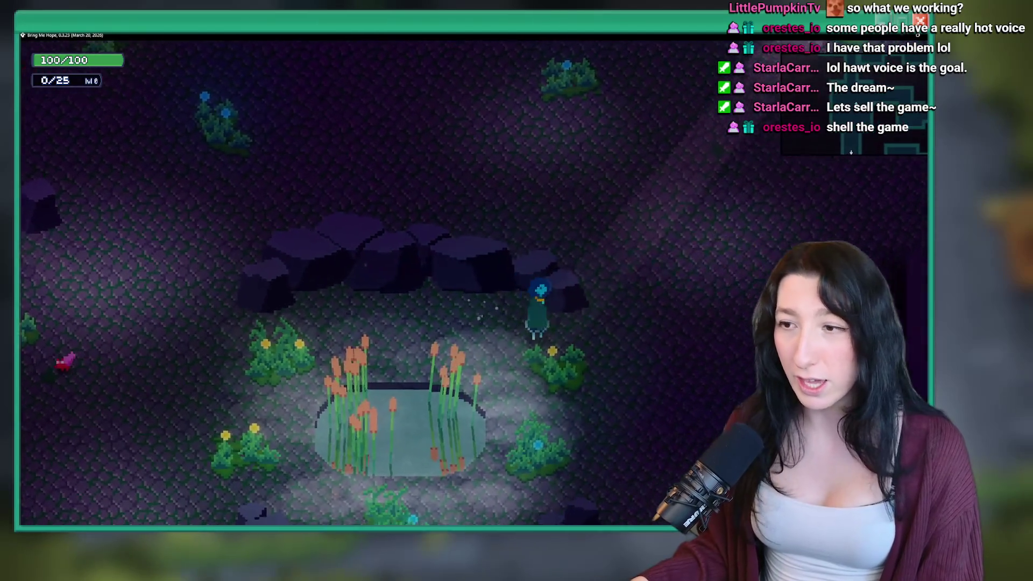
{"action": "key", "text": "d"}
{"action": "key", "text": "w"}
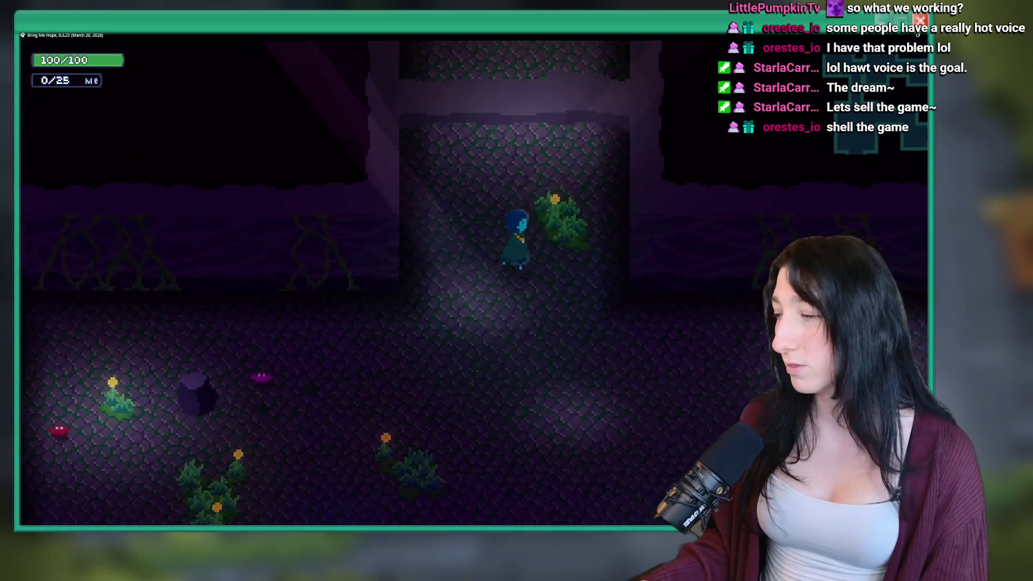
{"action": "key", "text": "w"}
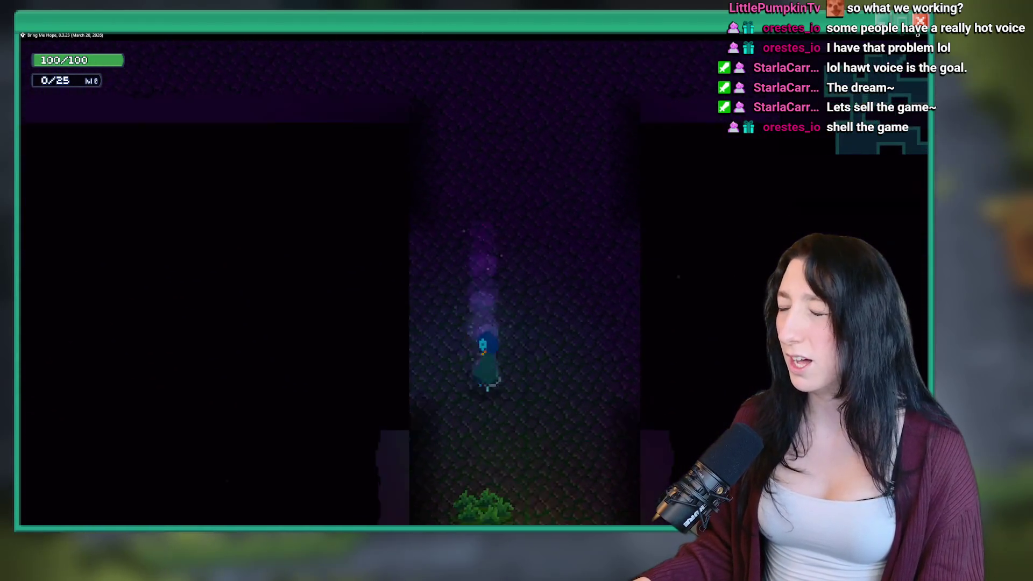
Walk down into the open cave and circle the reed pond to inspect its props.
{"action": "key", "text": "s"}
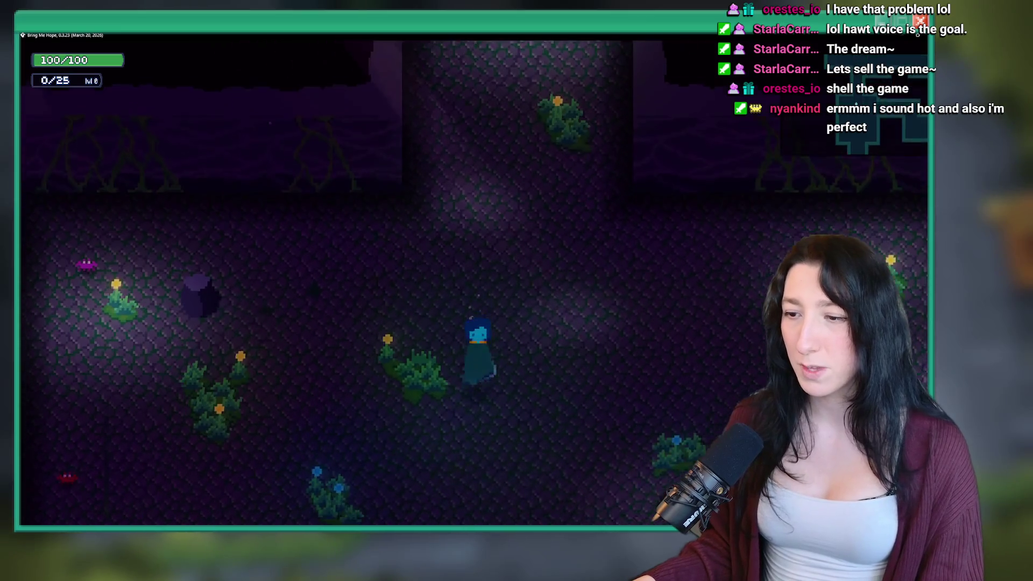
{"action": "key", "text": "s"}
{"action": "key", "text": "a"}
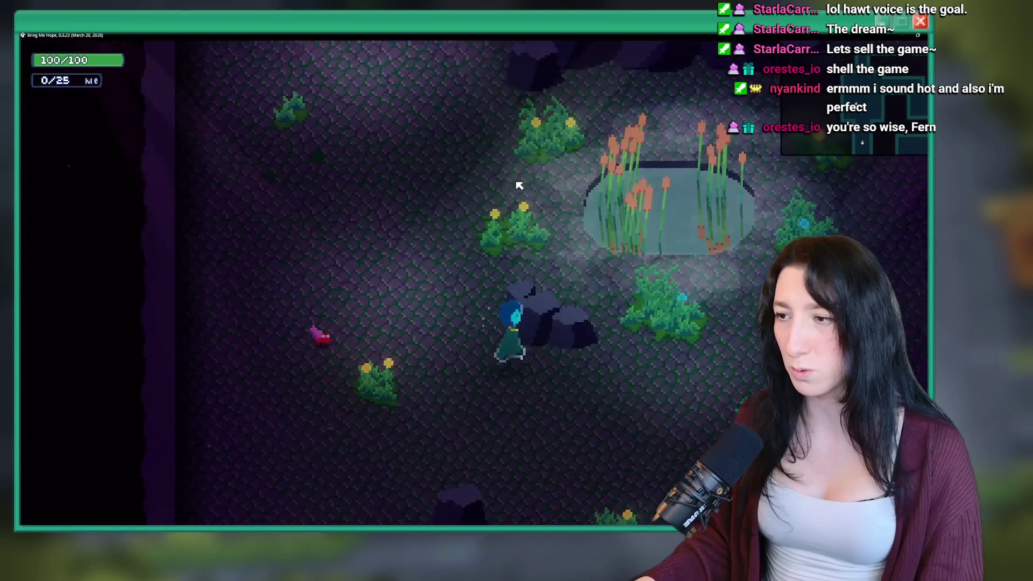
{"action": "key", "text": "d"}
{"action": "key", "text": "w"}
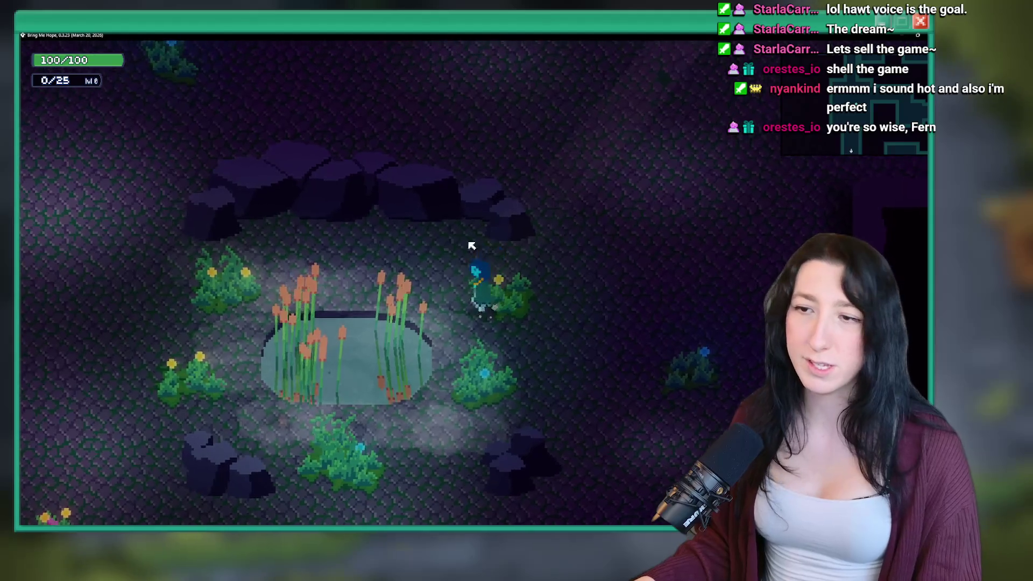
{"action": "key", "text": "a"}
{"action": "key", "text": "s"}
{"action": "key", "text": "d"}
{"action": "key", "text": "w"}
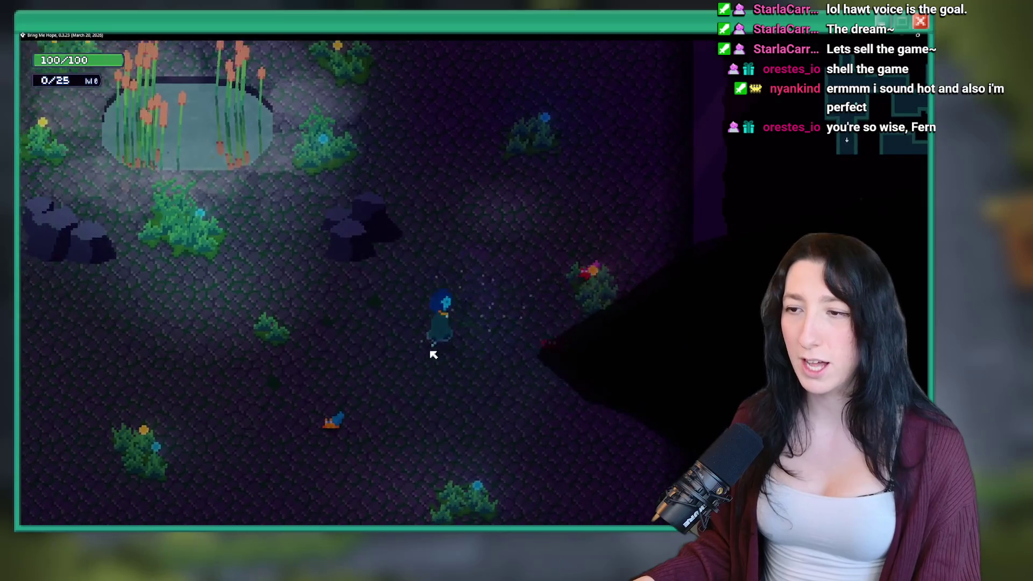
Explore the cave floor, walking up, right and left to view new terrain.
{"action": "key", "text": "w"}
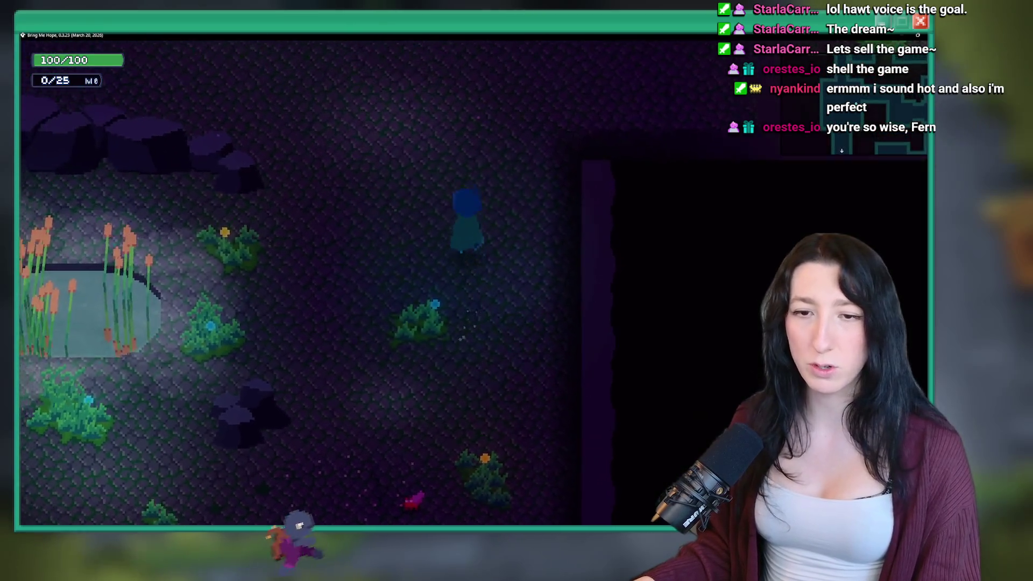
{"action": "key", "text": "w"}
{"action": "key", "text": "d"}
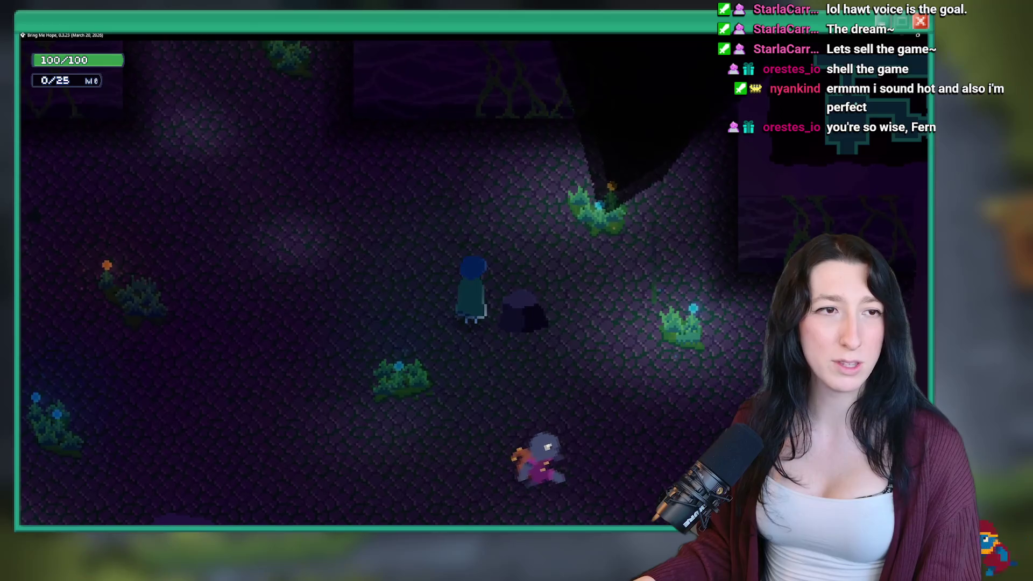
{"action": "key", "text": "d"}
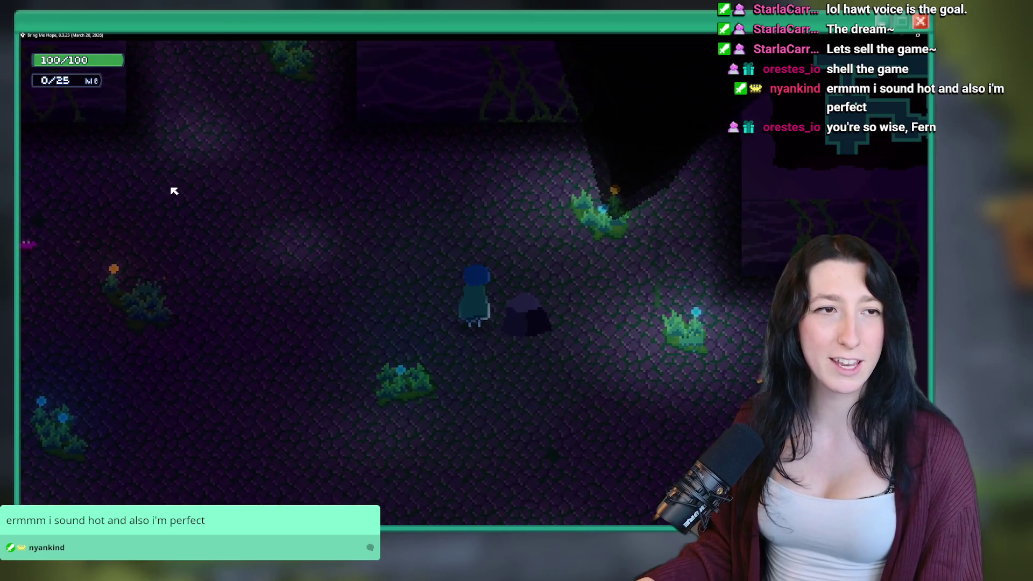
{"action": "key", "text": "a"}
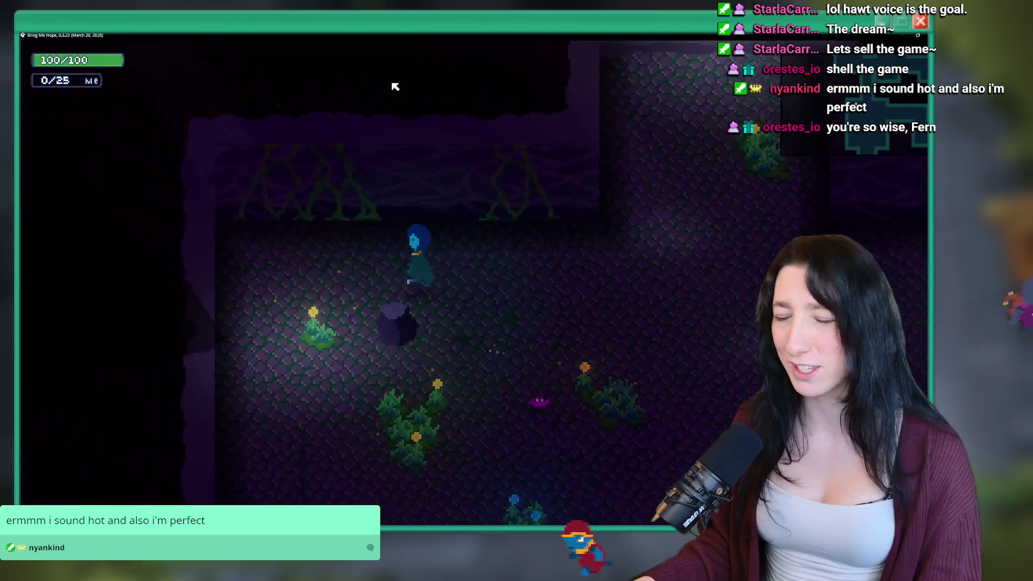
{"action": "key", "text": "s"}
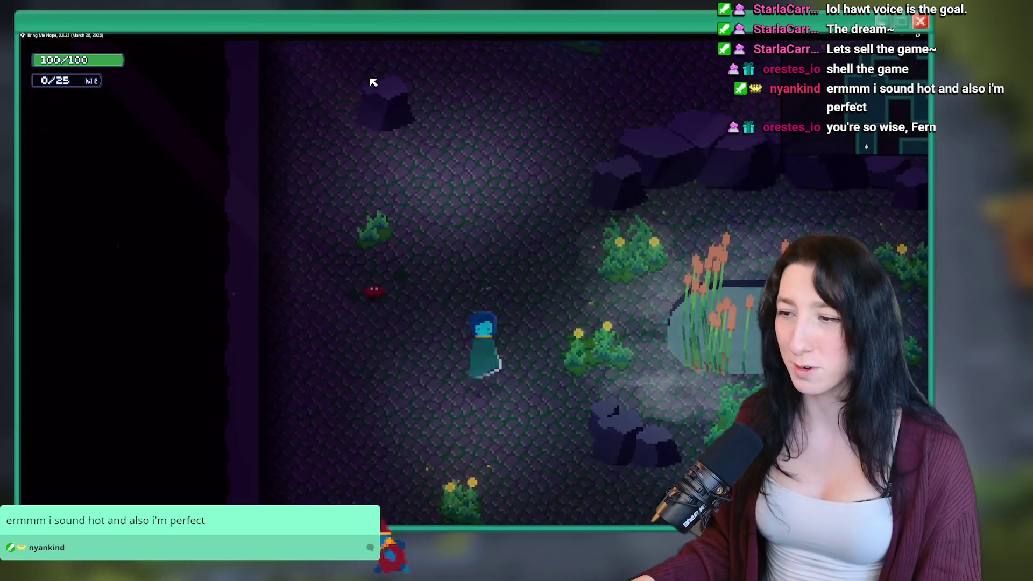
{"action": "key", "text": "d"}
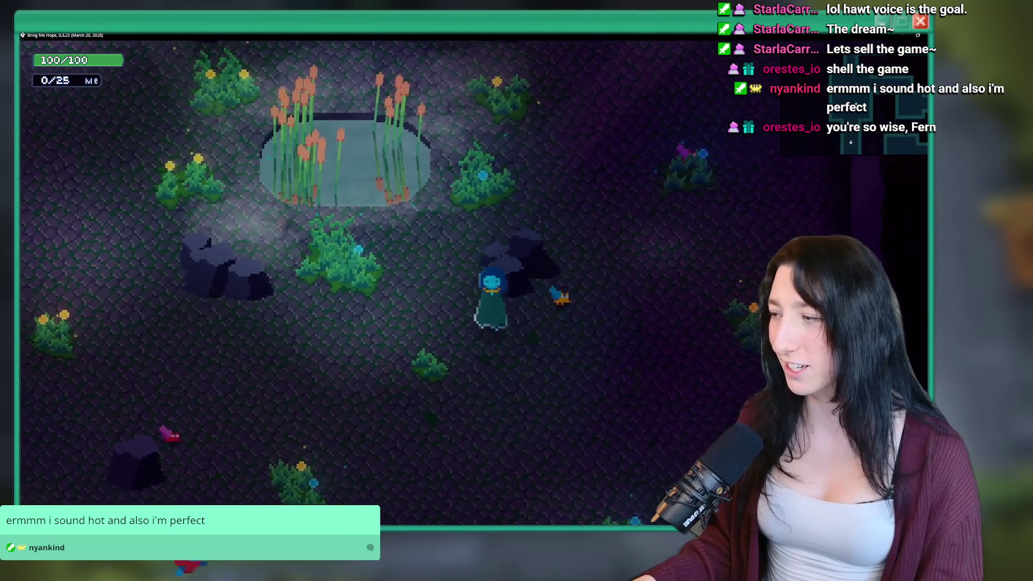
{"action": "key", "text": "a"}
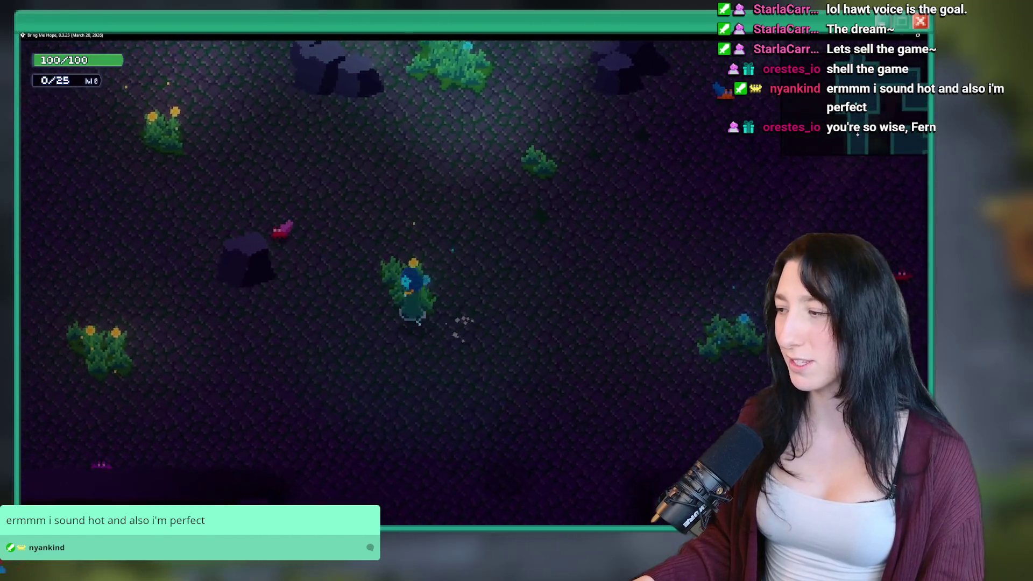
Walk back past the reed pond and down the cave, then quit the game with Escape.
{"action": "key", "text": "d"}
{"action": "key", "text": "w"}
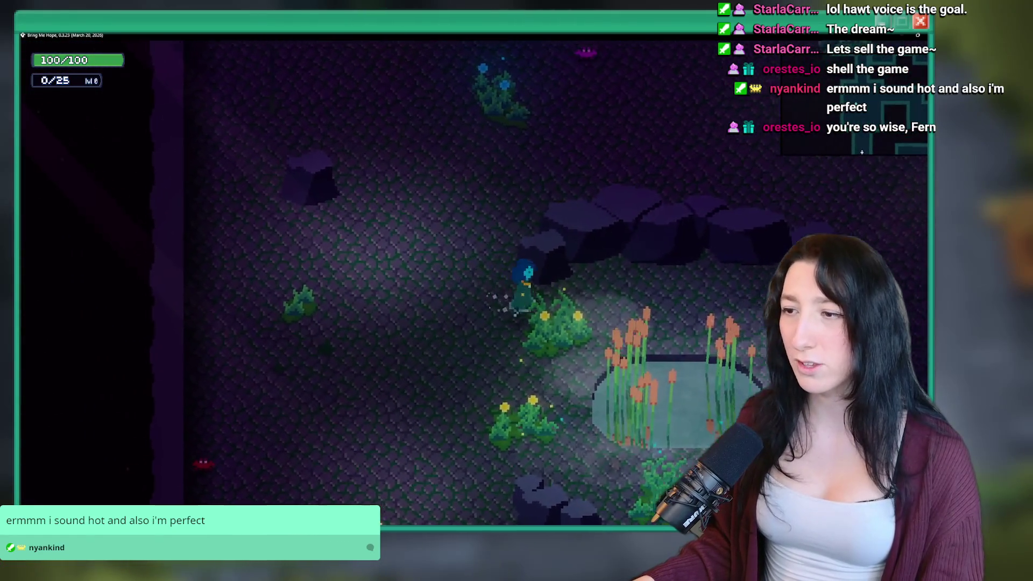
{"action": "key", "text": "d"}
{"action": "key", "text": "s"}
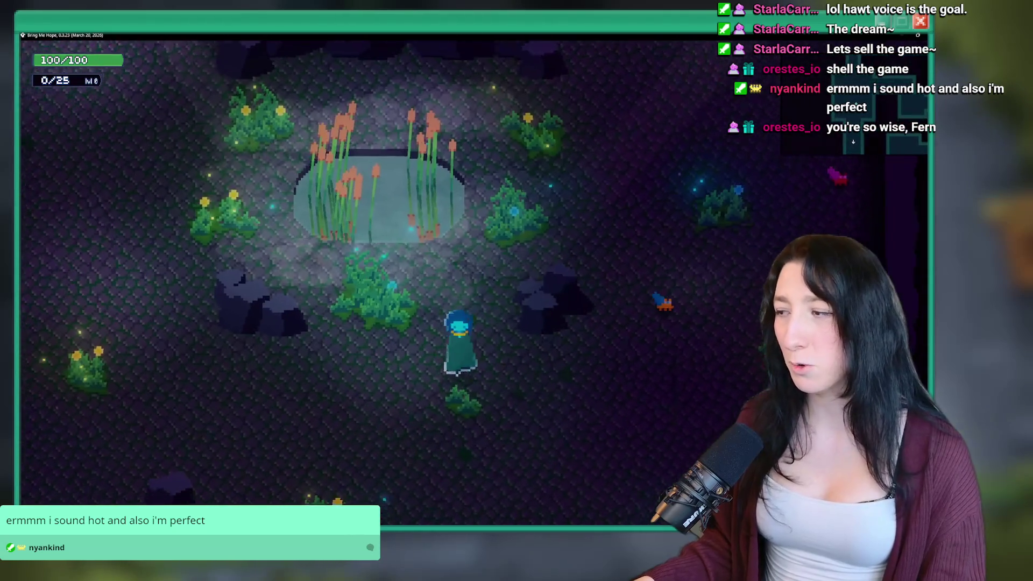
{"action": "key", "text": "s"}
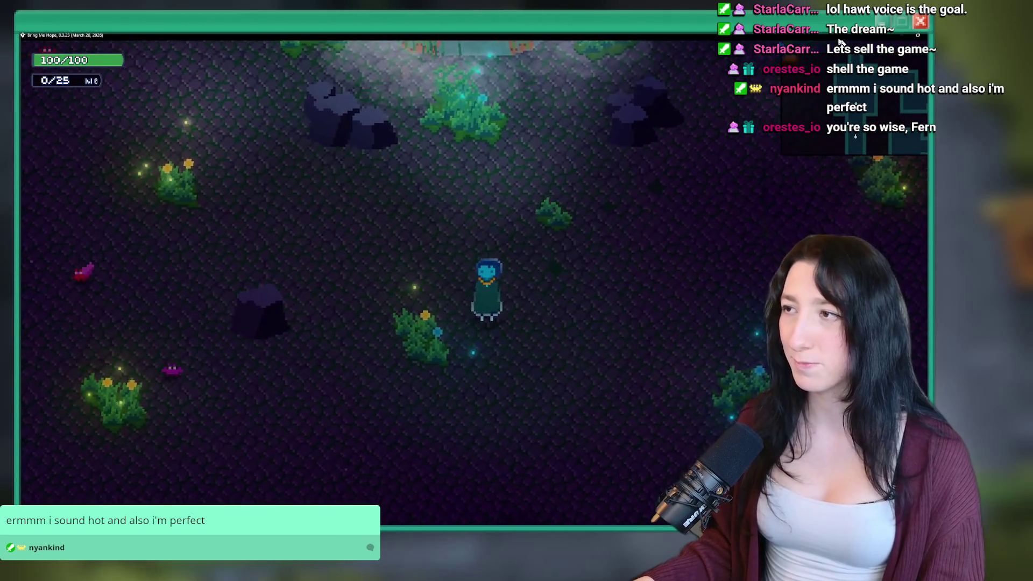
{"action": "key", "text": "w"}
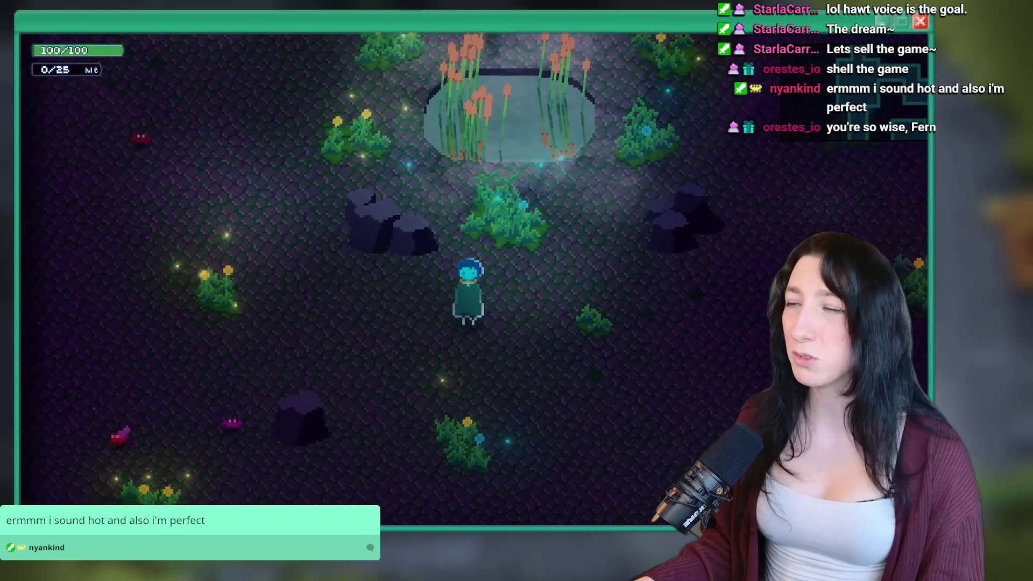
{"action": "key", "text": "Escape"}
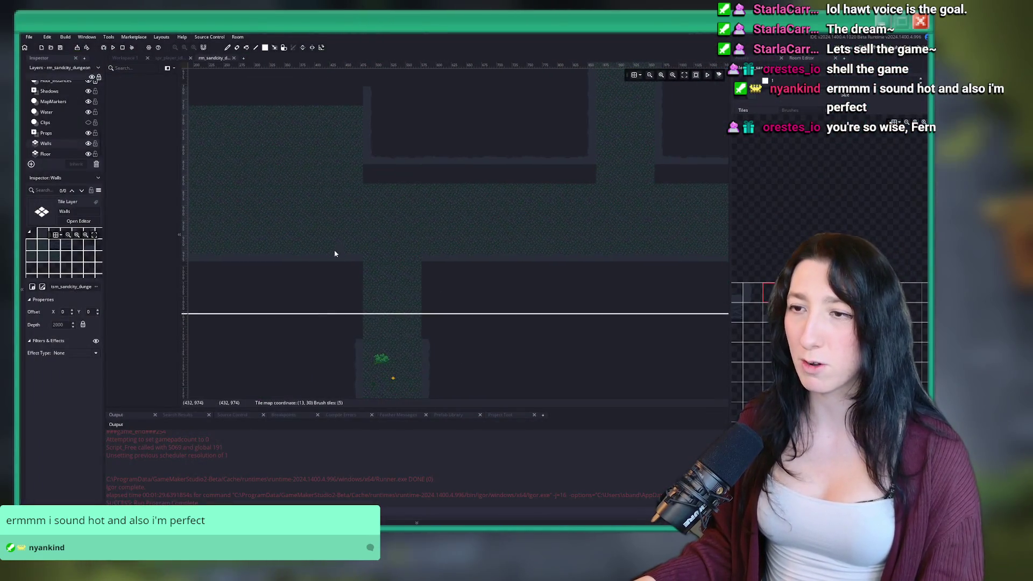
Pick a wall tile and extend the wall strip rightward along the corridor.
{"action": "left_click", "coordinate": [745, 304]}
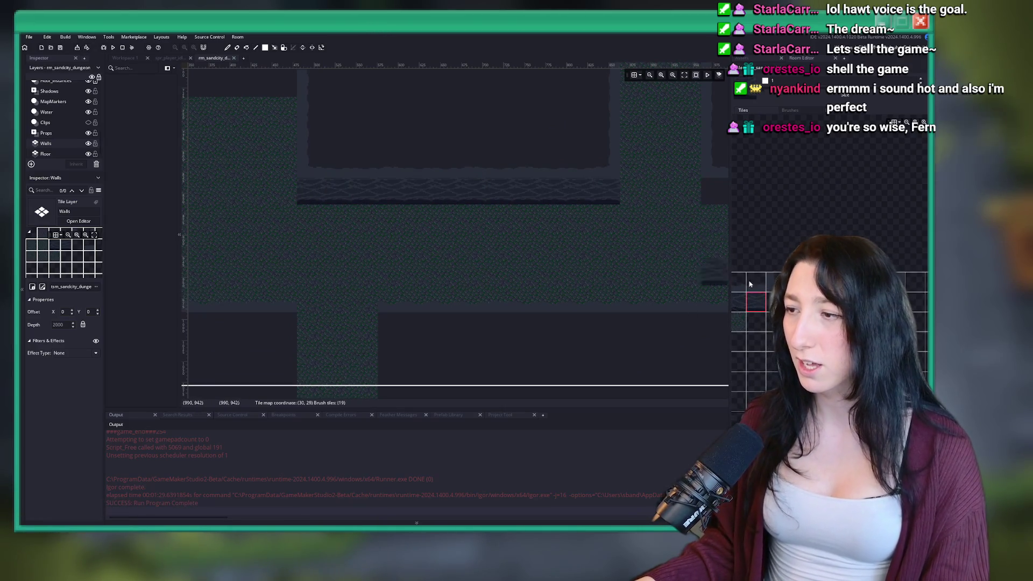
{"action": "left_click", "coordinate": [738, 291]}
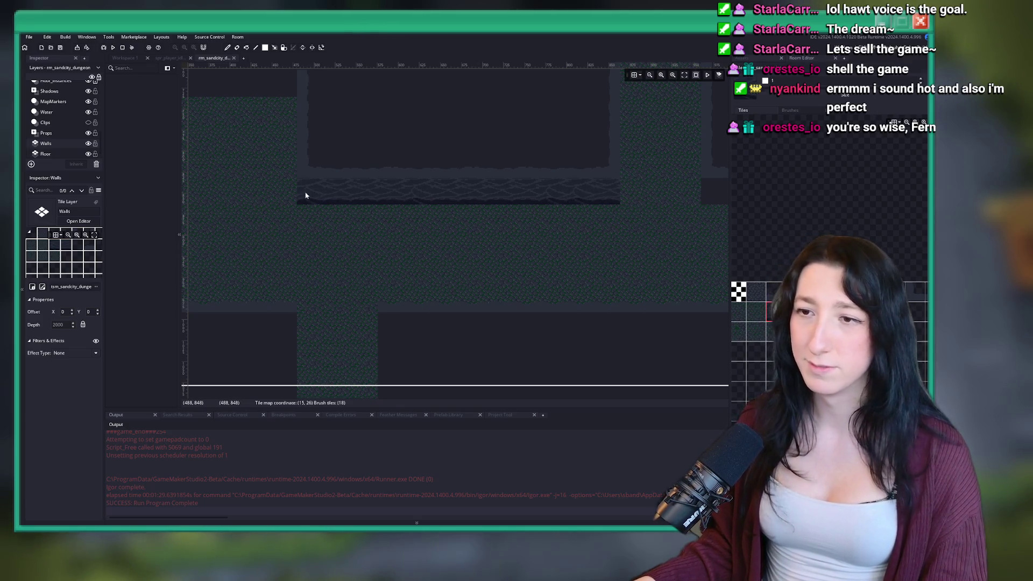
{"action": "scroll", "coordinate": [419, 196], "scroll_direction": "right", "scroll_amount": 5}
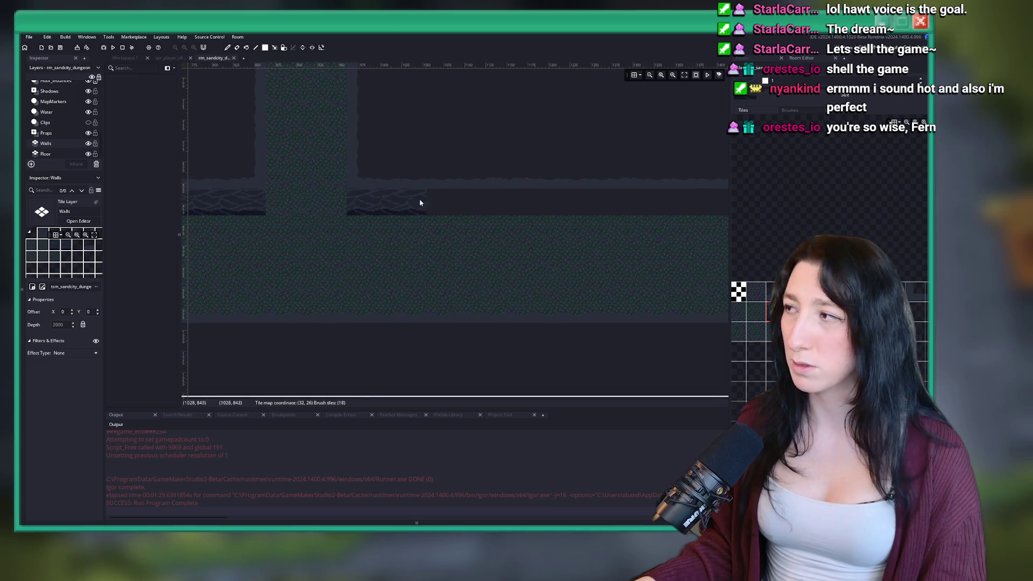
{"action": "scroll", "coordinate": [391, 226], "scroll_direction": "down", "scroll_amount": 2}
{"action": "left_click_drag", "start_coordinate": [380, 226], "coordinate": [638, 223]}
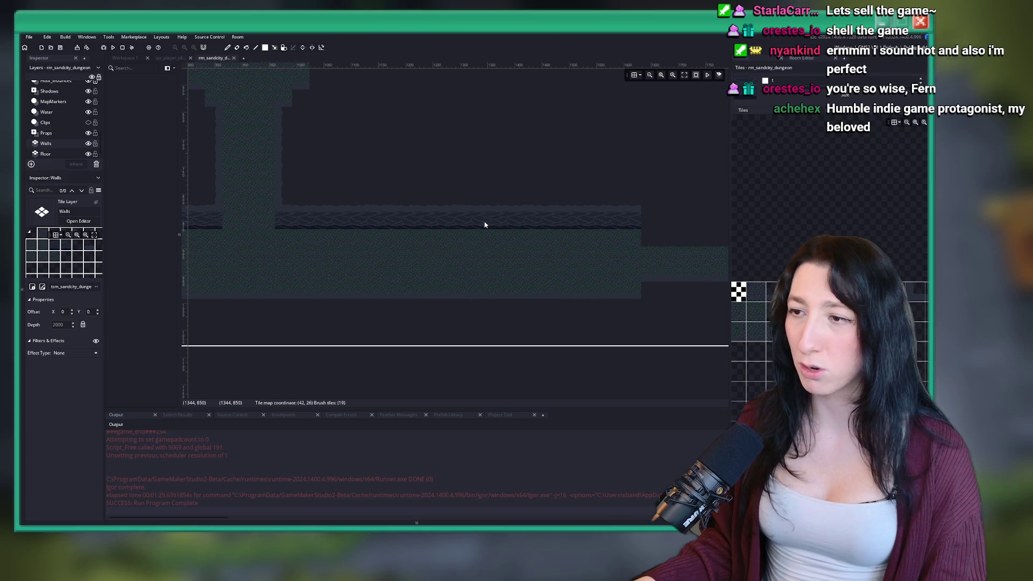
Paint the wall edge row across the room and dark wave tiles along its bottom.
{"action": "scroll", "coordinate": [488, 204], "scroll_direction": "right", "scroll_amount": 5}
{"action": "scroll", "coordinate": [357, 143], "scroll_direction": "up", "scroll_amount": 2}
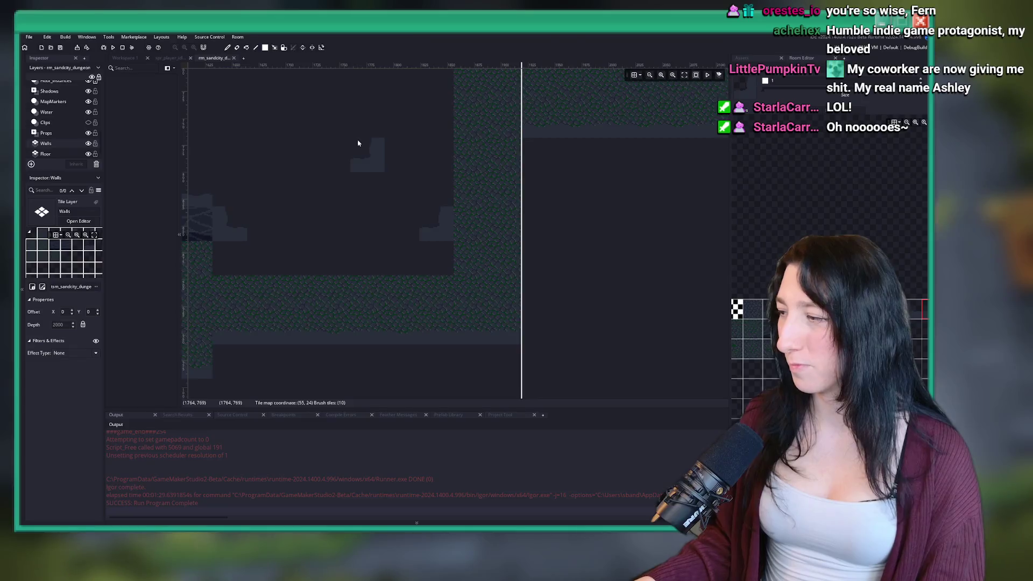
{"action": "left_click_drag", "start_coordinate": [357, 143], "coordinate": [422, 164]}
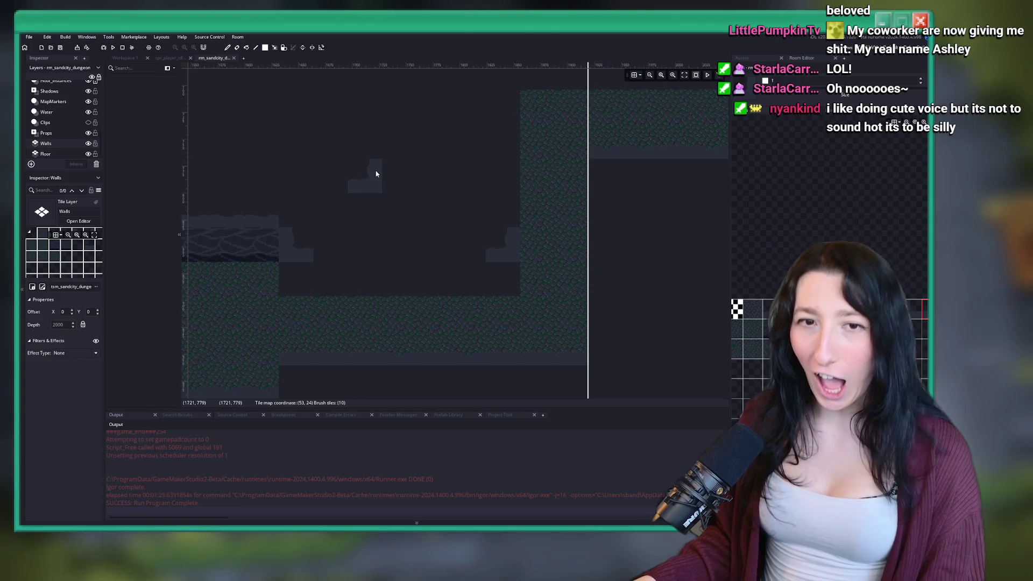
{"action": "scroll", "coordinate": [380, 176], "scroll_direction": "up", "scroll_amount": 1}
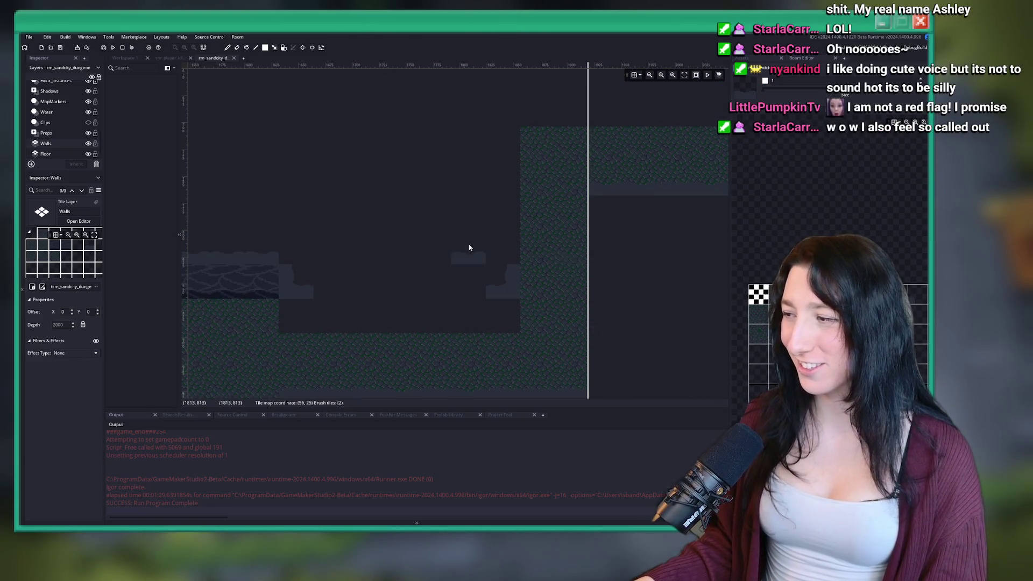
{"action": "scroll", "coordinate": [458, 248], "scroll_direction": "up", "scroll_amount": 1}
{"action": "left_click_drag", "start_coordinate": [276, 306], "coordinate": [705, 303]}
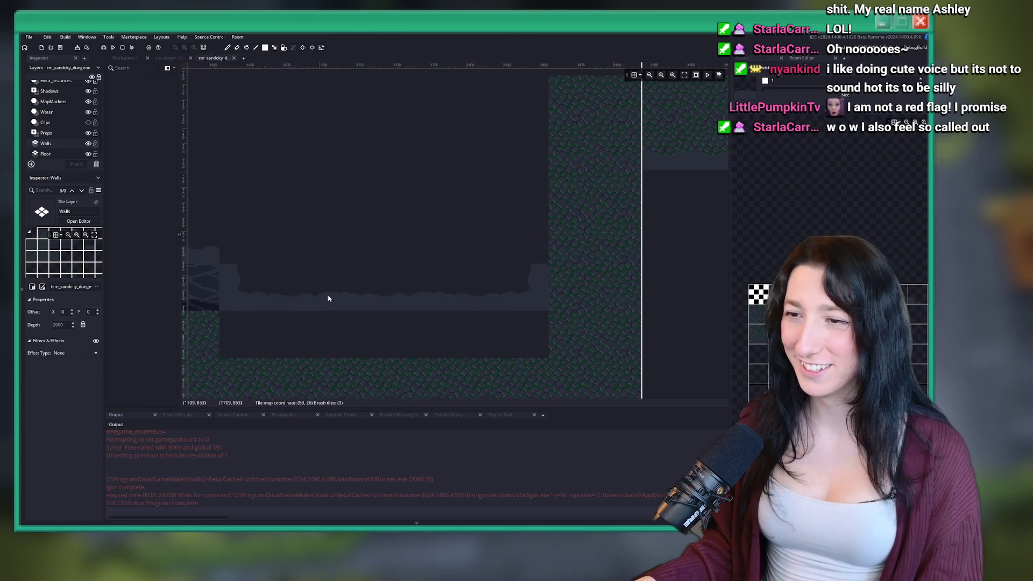
{"action": "left_click_drag", "start_coordinate": [226, 340], "coordinate": [504, 341]}
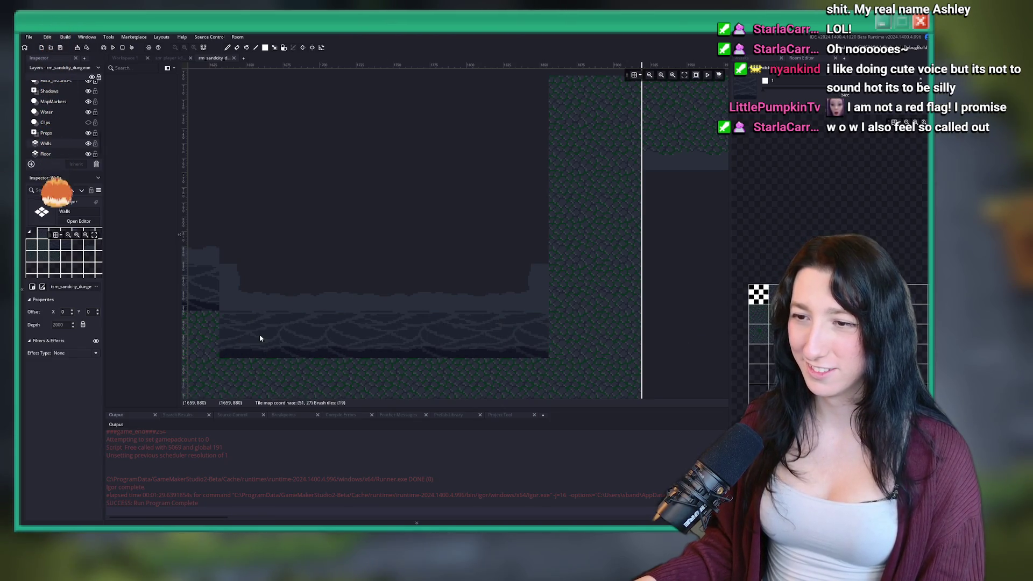
Pan and zoom across the room to locate the next corridor on the right.
{"action": "left_click_drag", "start_coordinate": [301, 148], "coordinate": [455, 179]}
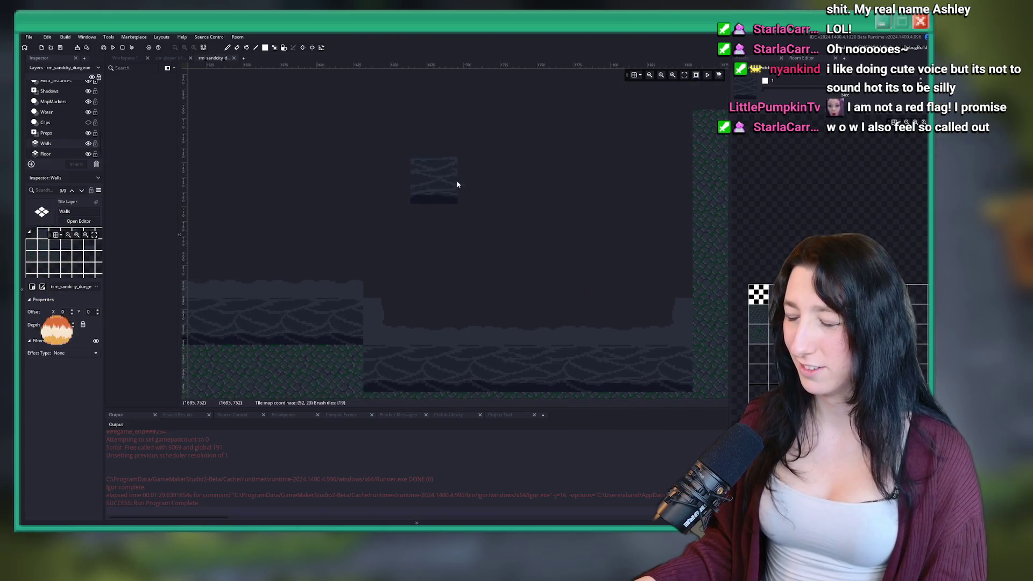
{"action": "scroll", "coordinate": [429, 176], "scroll_direction": "down", "scroll_amount": 2}
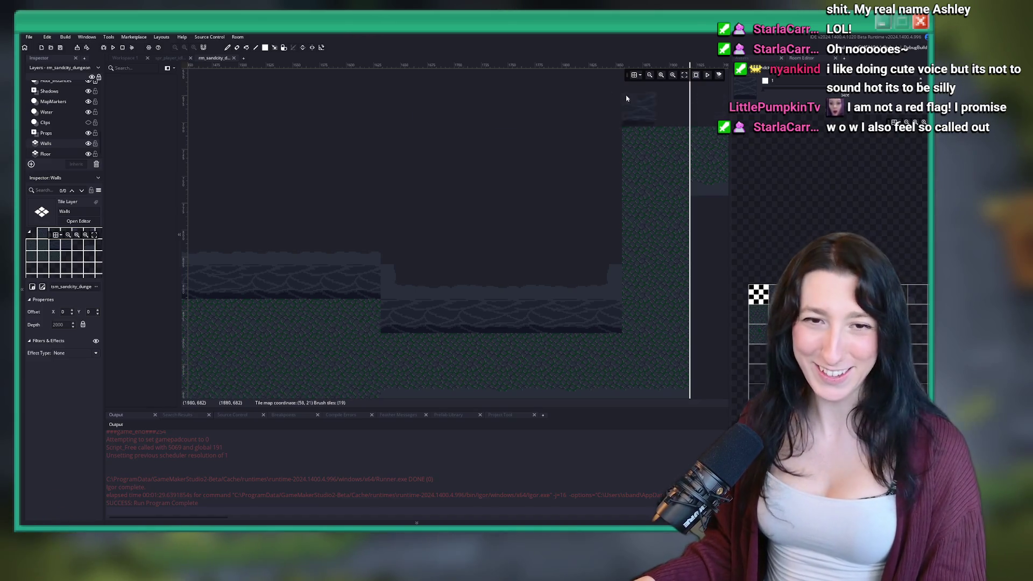
{"action": "scroll", "coordinate": [422, 231], "scroll_direction": "up", "scroll_amount": 1}
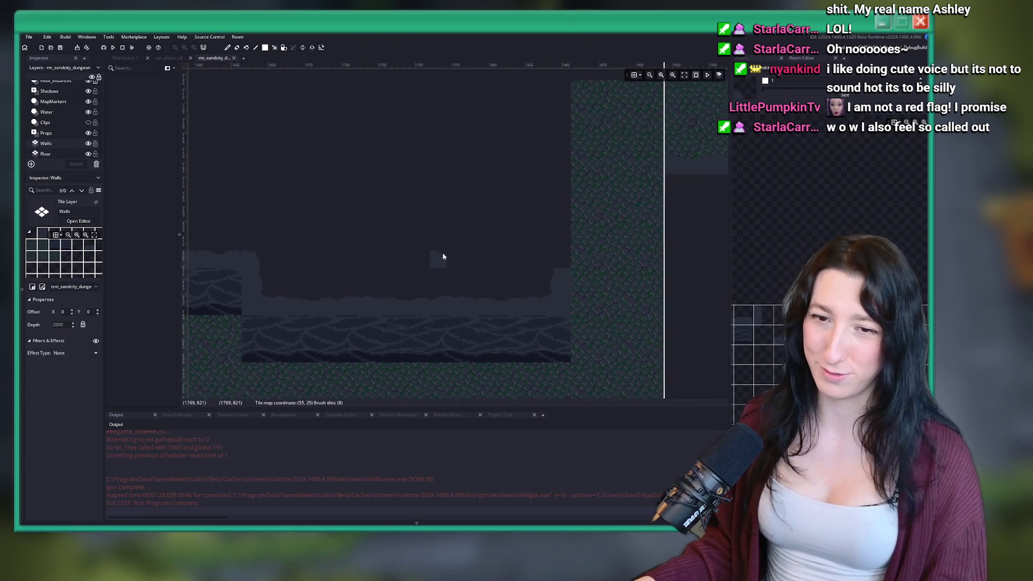
{"action": "left_click_drag", "start_coordinate": [445, 256], "coordinate": [369, 289]}
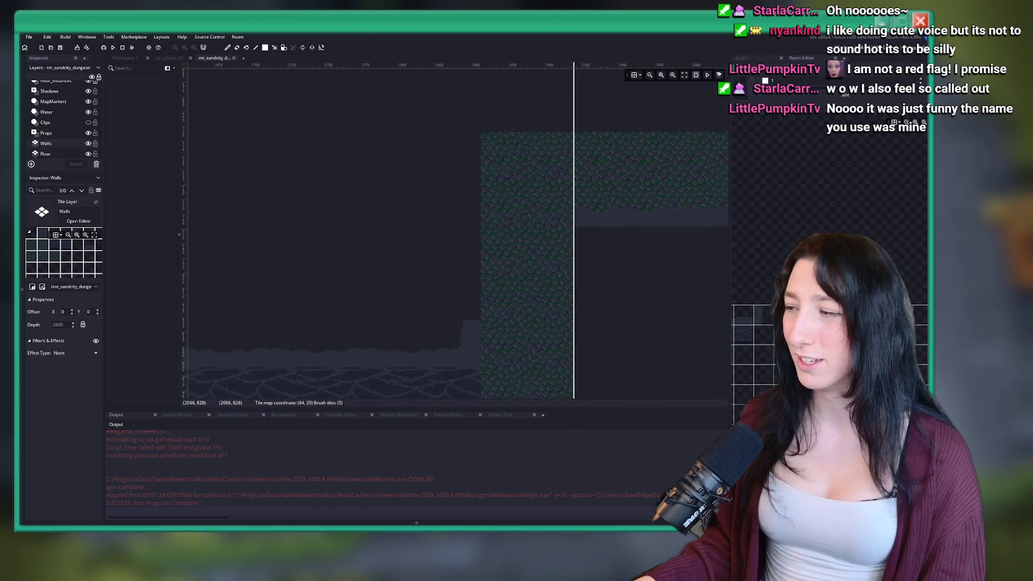
{"action": "scroll", "coordinate": [484, 214], "scroll_direction": "down", "scroll_amount": 3}
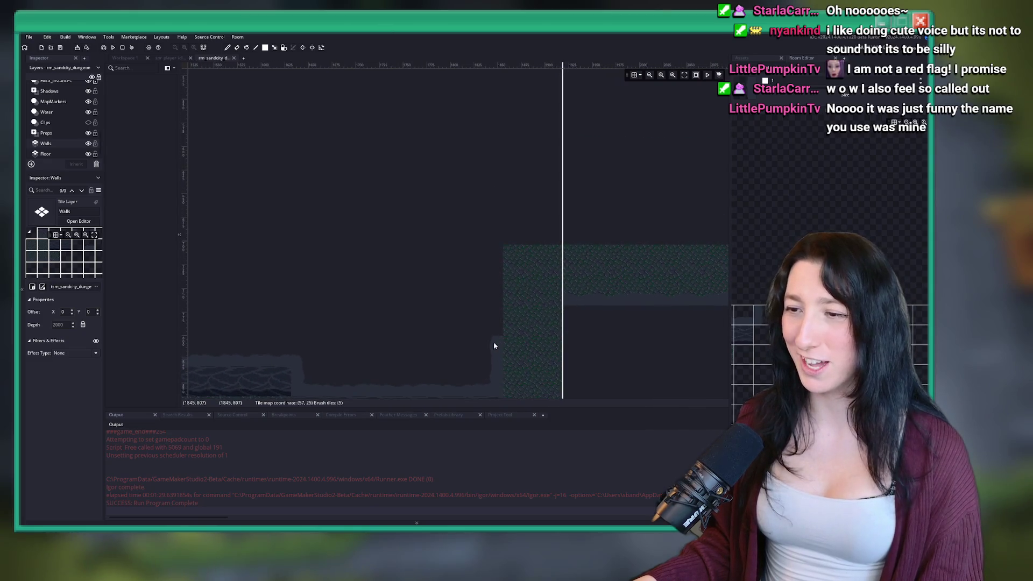
{"action": "left_click_drag", "start_coordinate": [466, 242], "coordinate": [358, 247]}
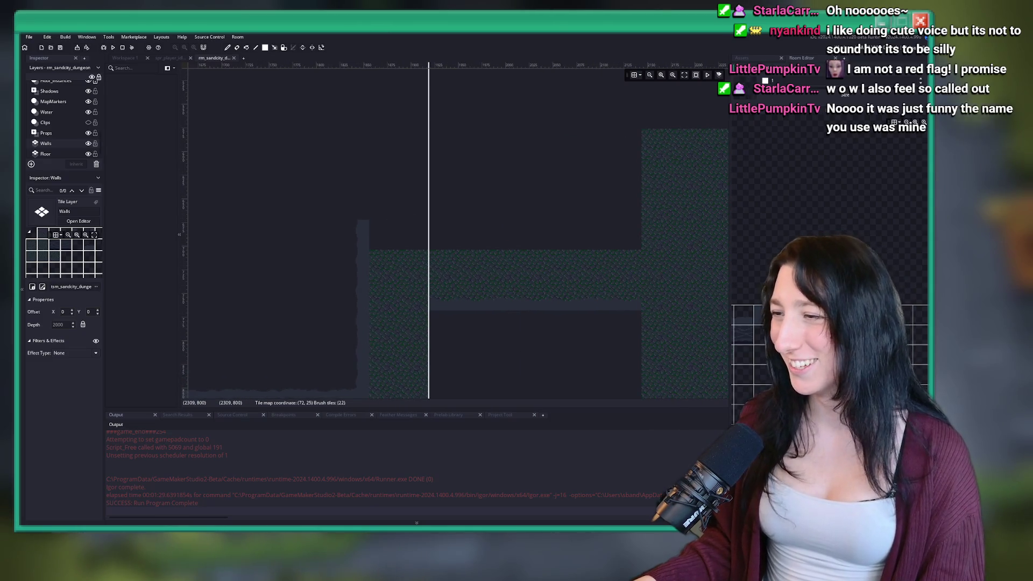
Paint a wall strip along the corridor's upper edge and erase its leftmost tile.
{"action": "left_click_drag", "start_coordinate": [660, 298], "coordinate": [261, 229]}
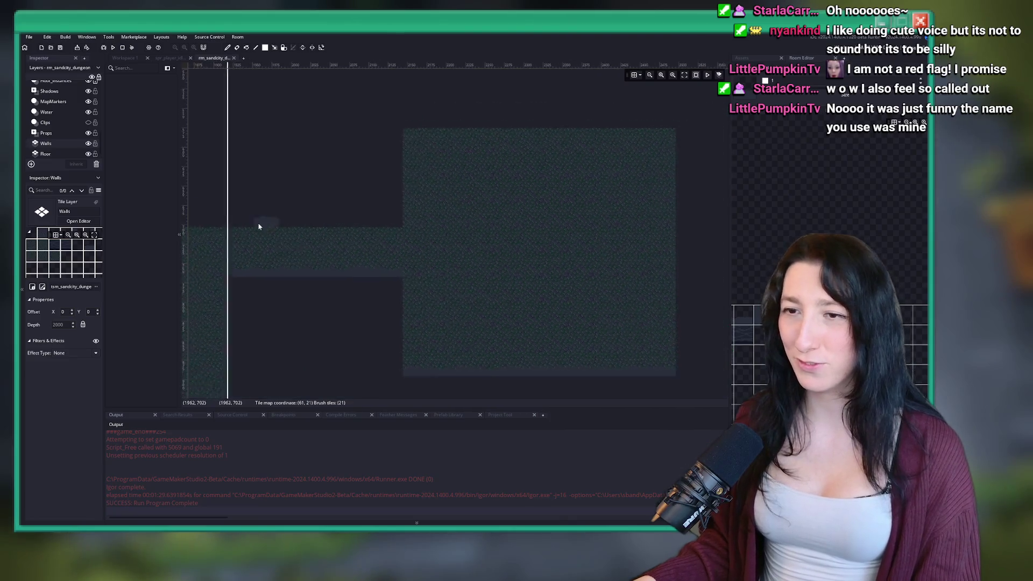
{"action": "scroll", "coordinate": [191, 193], "scroll_direction": "up", "scroll_amount": 2}
{"action": "left_click_drag", "start_coordinate": [225, 199], "coordinate": [406, 208]}
{"action": "scroll", "coordinate": [420, 208], "scroll_direction": "up", "scroll_amount": 2}
{"action": "left_click", "coordinate": [354, 241]}
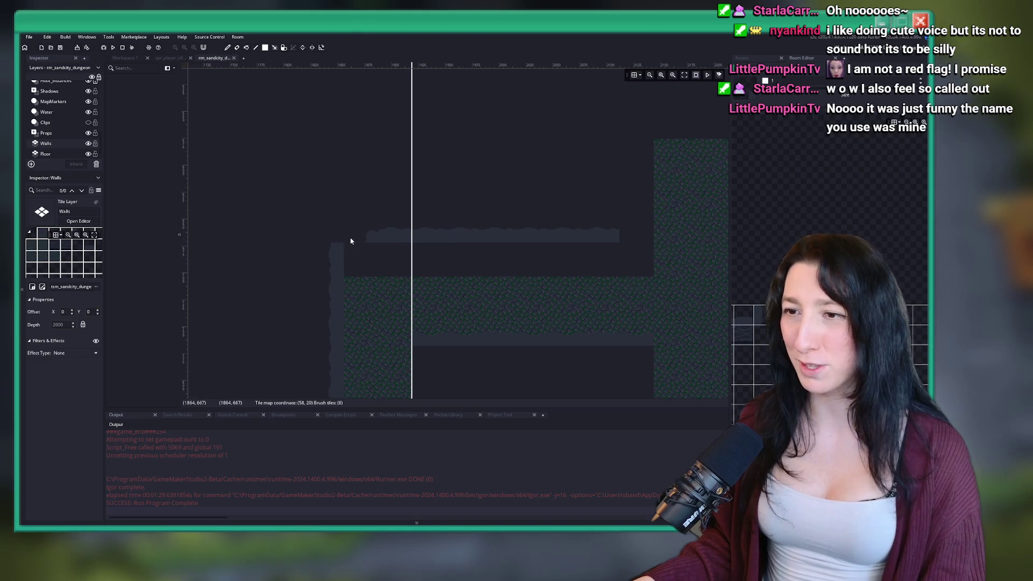
{"action": "left_click_drag", "start_coordinate": [345, 237], "coordinate": [293, 288]}
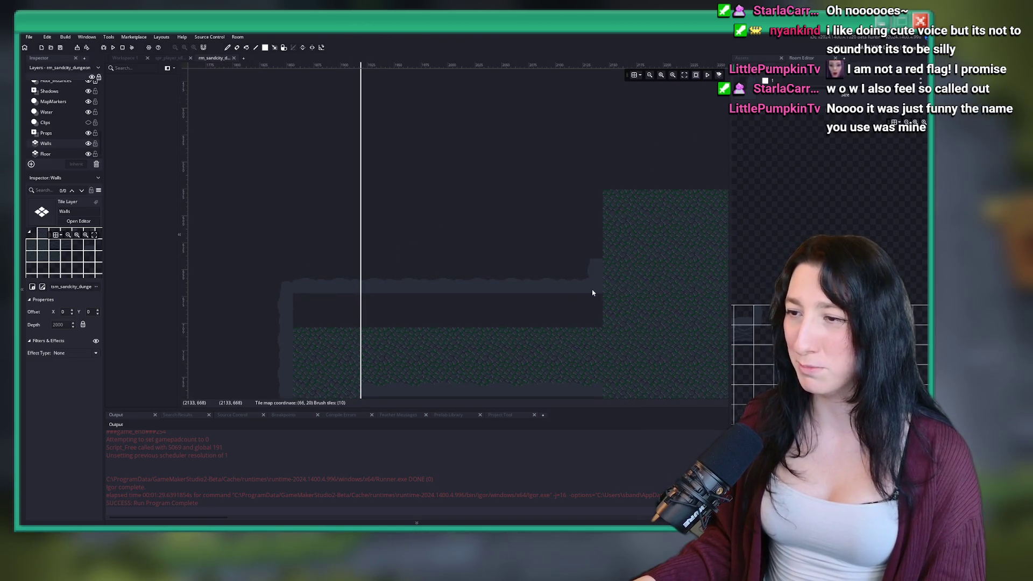
{"action": "mouse_move", "coordinate": [588, 284]}
{"action": "left_mouse_down"}
{"action": "mouse_move", "coordinate": [466, 304]}
{"action": "mouse_move", "coordinate": [441, 201]}
{"action": "left_mouse_up"}
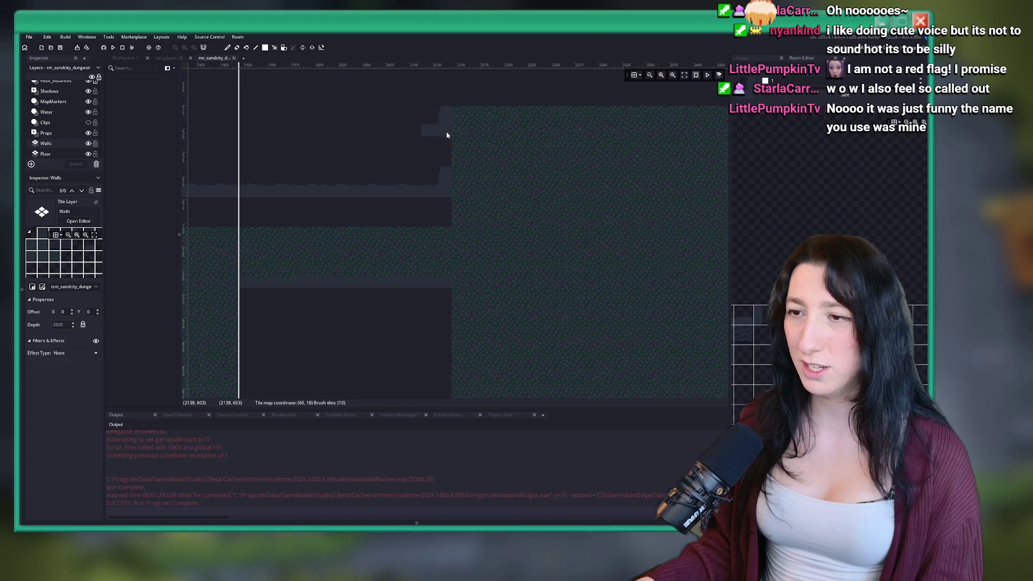
{"action": "left_click_drag", "start_coordinate": [447, 131], "coordinate": [626, 237]}
{"action": "mouse_move", "coordinate": [431, 237]}
{"action": "left_mouse_down"}
{"action": "mouse_move", "coordinate": [431, 196]}
{"action": "mouse_move", "coordinate": [451, 222]}
{"action": "left_mouse_up"}
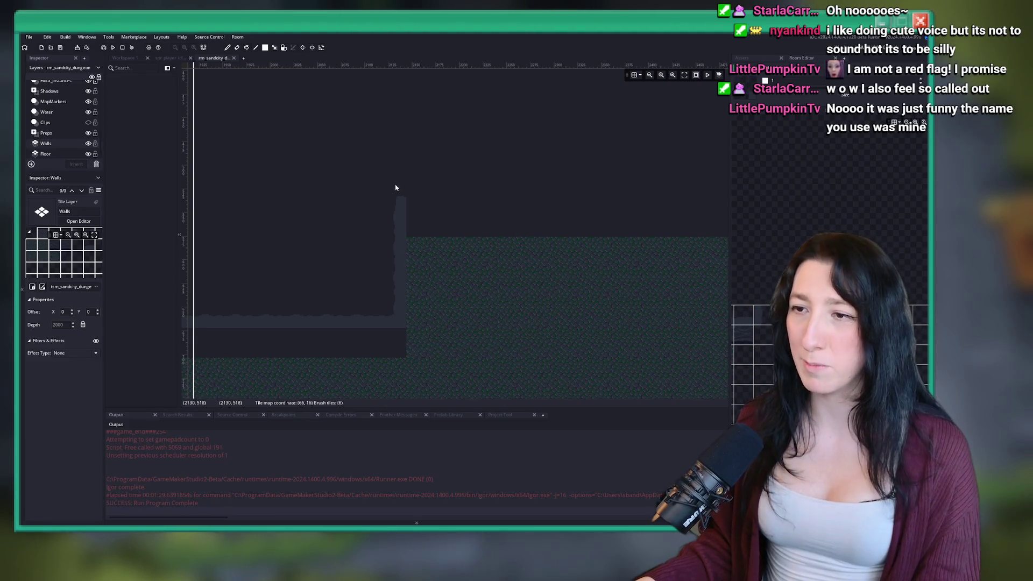
{"action": "scroll", "coordinate": [392, 215], "scroll_direction": "down", "scroll_amount": 3}
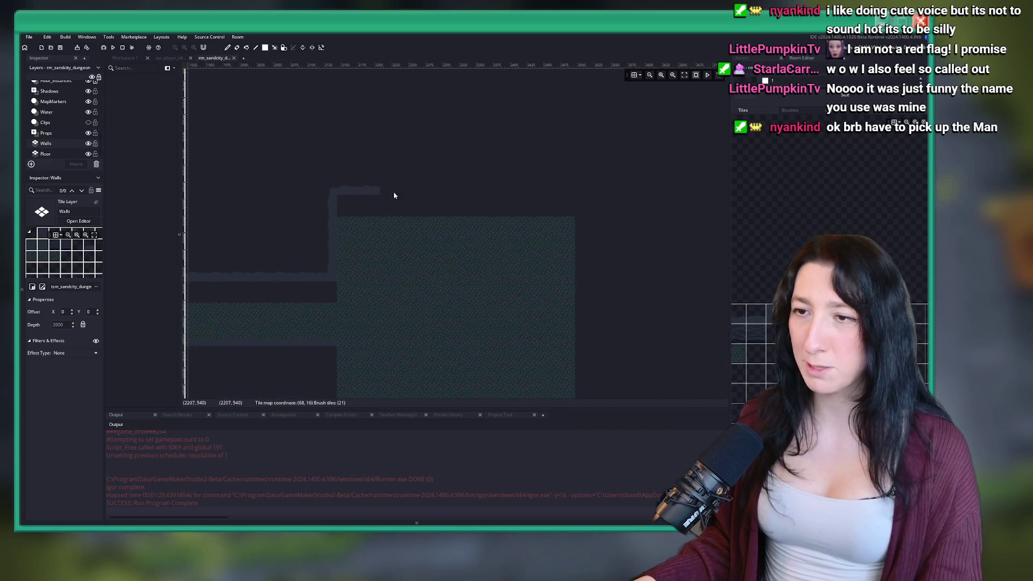
{"action": "left_click_drag", "start_coordinate": [380, 195], "coordinate": [572, 197]}
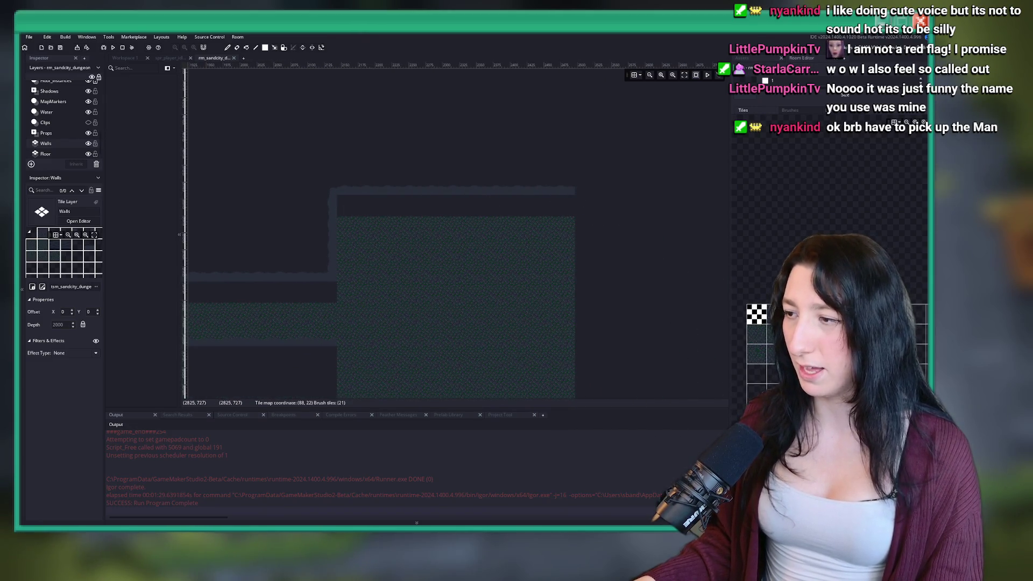
{"action": "scroll", "coordinate": [455, 189], "scroll_direction": "up", "scroll_amount": 3}
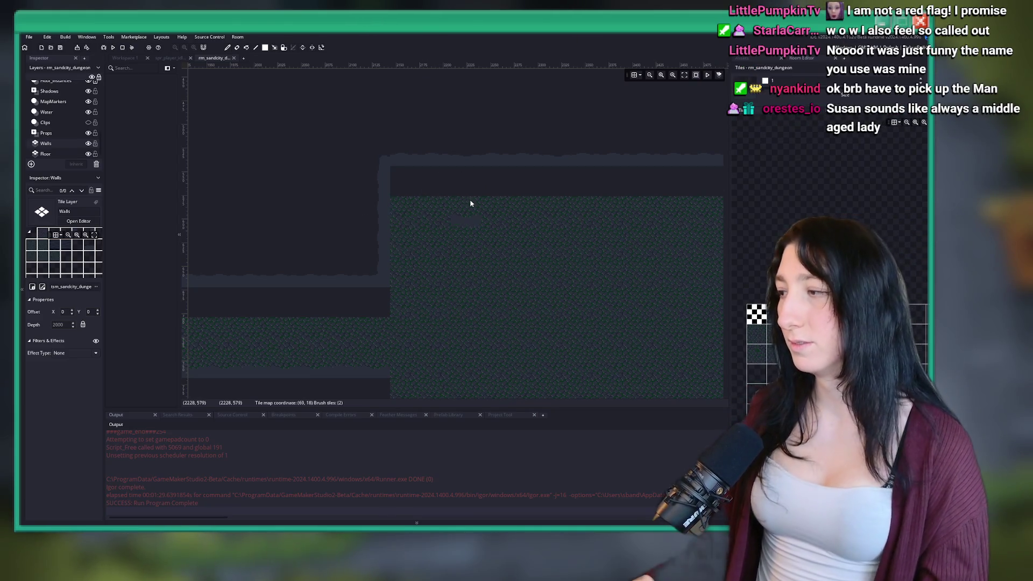
{"action": "scroll", "coordinate": [484, 156], "scroll_direction": "down", "scroll_amount": 1}
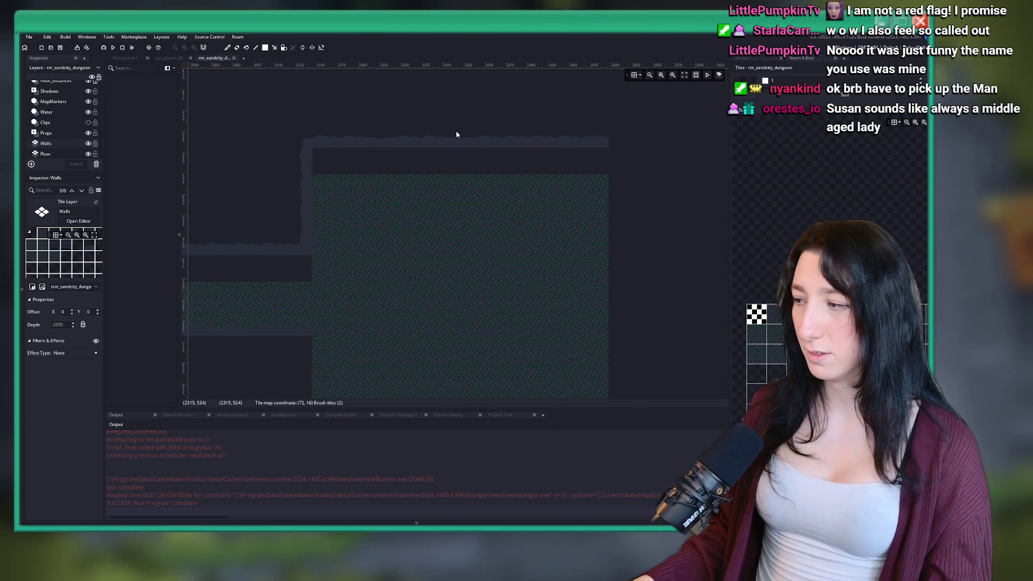
{"action": "scroll", "coordinate": [519, 193], "scroll_direction": "down", "scroll_amount": 1}
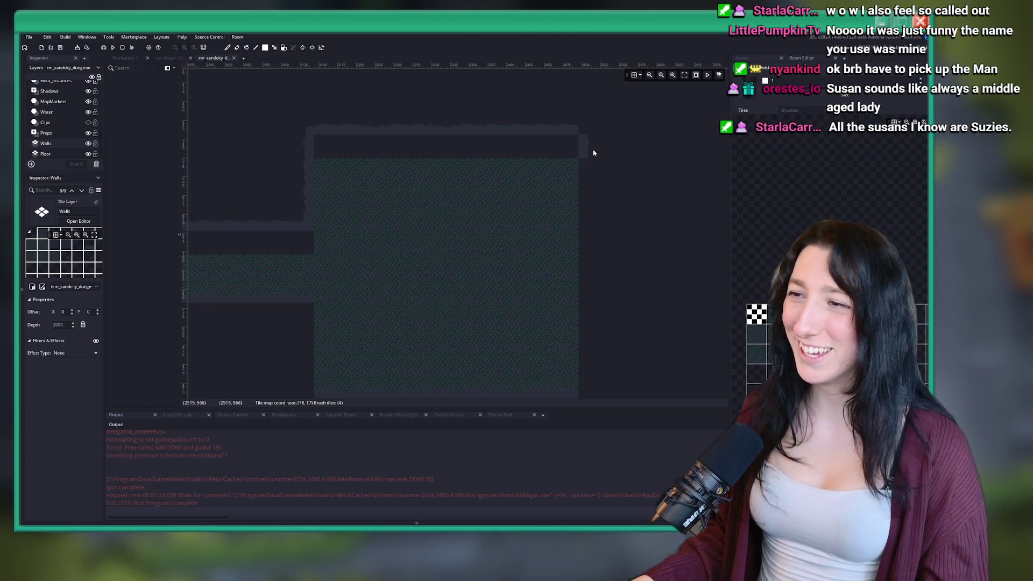
{"action": "left_click_drag", "start_coordinate": [592, 300], "coordinate": [597, 217]}
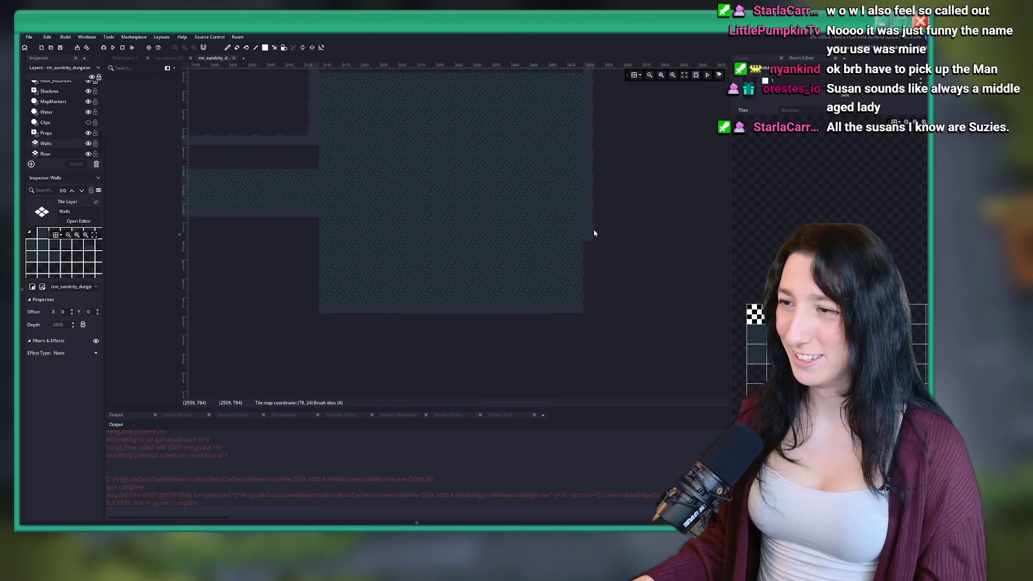
{"action": "left_click_drag", "start_coordinate": [562, 147], "coordinate": [569, 290]}
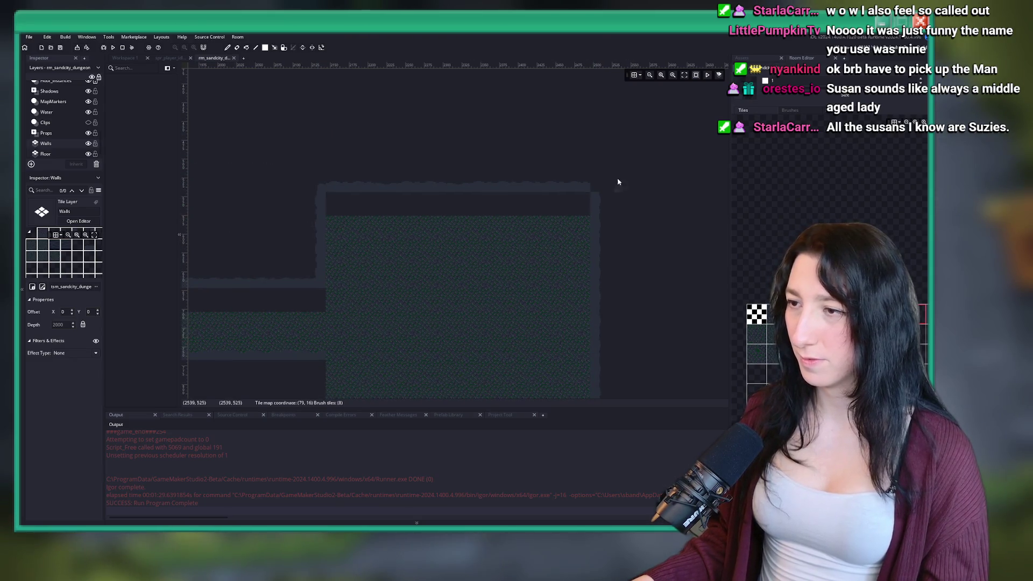
{"action": "scroll", "coordinate": [410, 203], "scroll_direction": "up", "scroll_amount": 2}
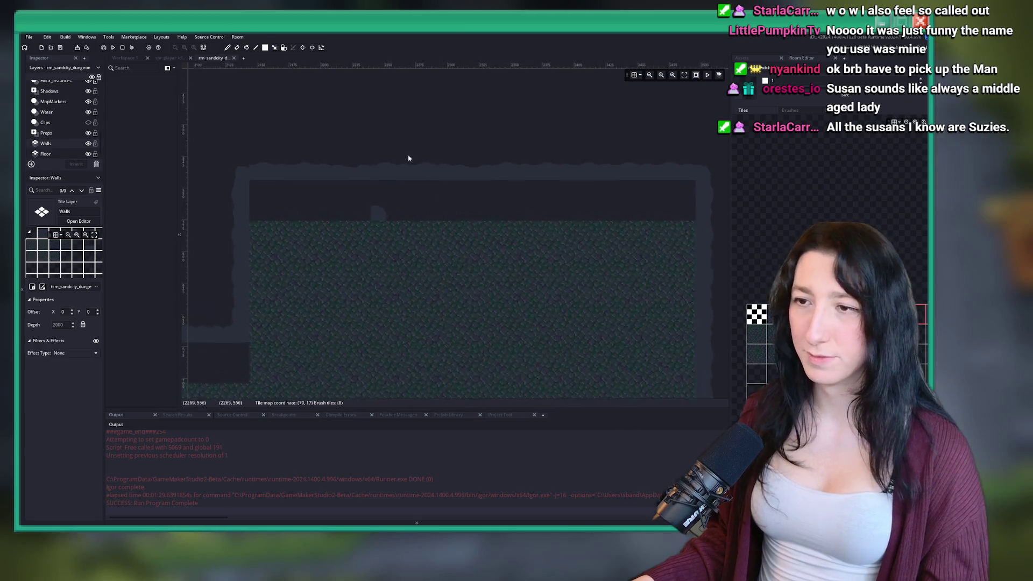
{"action": "left_click_drag", "start_coordinate": [242, 197], "coordinate": [558, 201]}
{"action": "scroll", "coordinate": [558, 201], "scroll_direction": "down", "scroll_amount": 1}
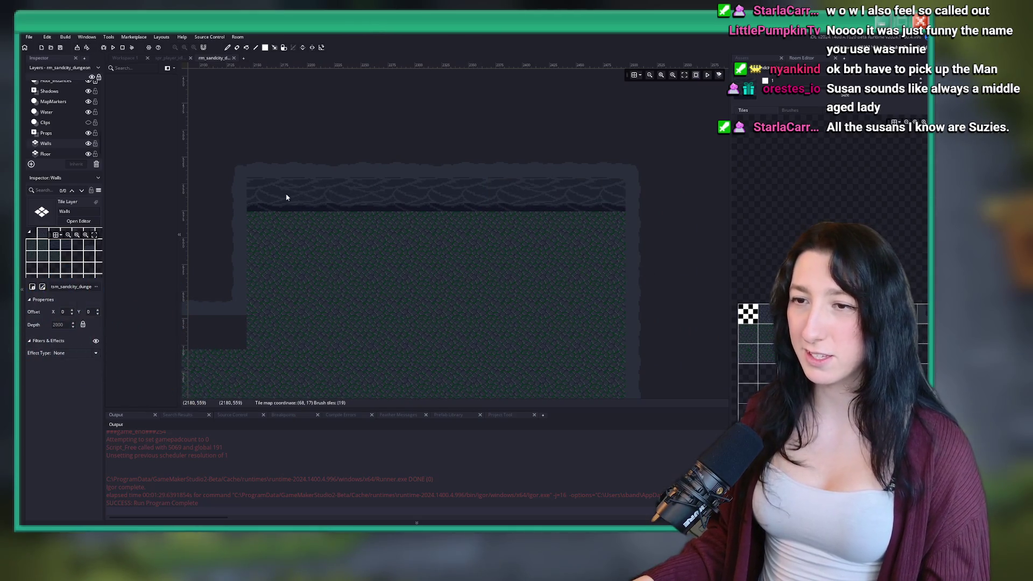
{"action": "scroll", "coordinate": [308, 276], "scroll_direction": "down", "scroll_amount": 3}
{"action": "scroll", "coordinate": [477, 215], "scroll_direction": "up", "scroll_amount": 3}
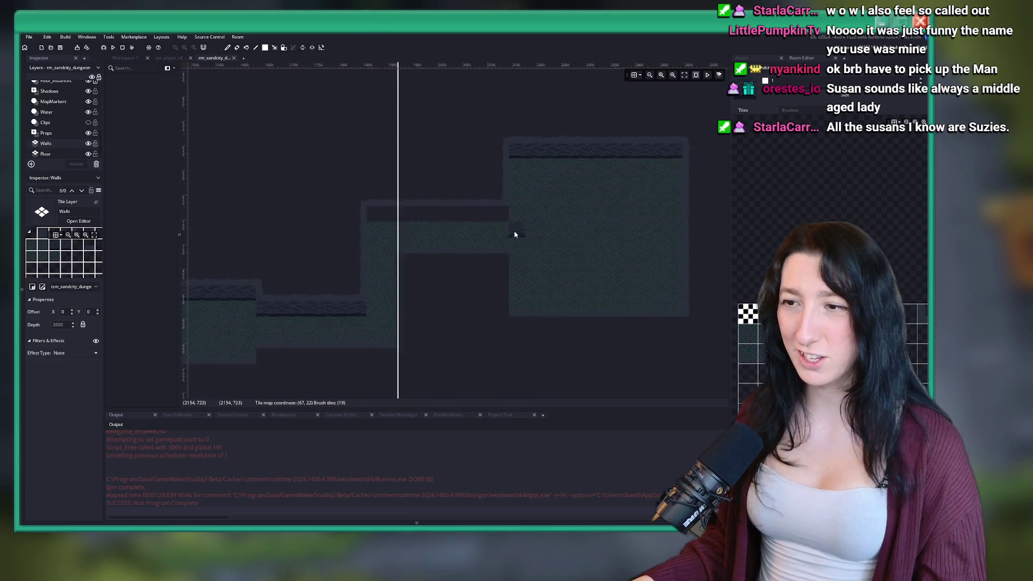
{"action": "left_click_drag", "start_coordinate": [522, 215], "coordinate": [367, 215]}
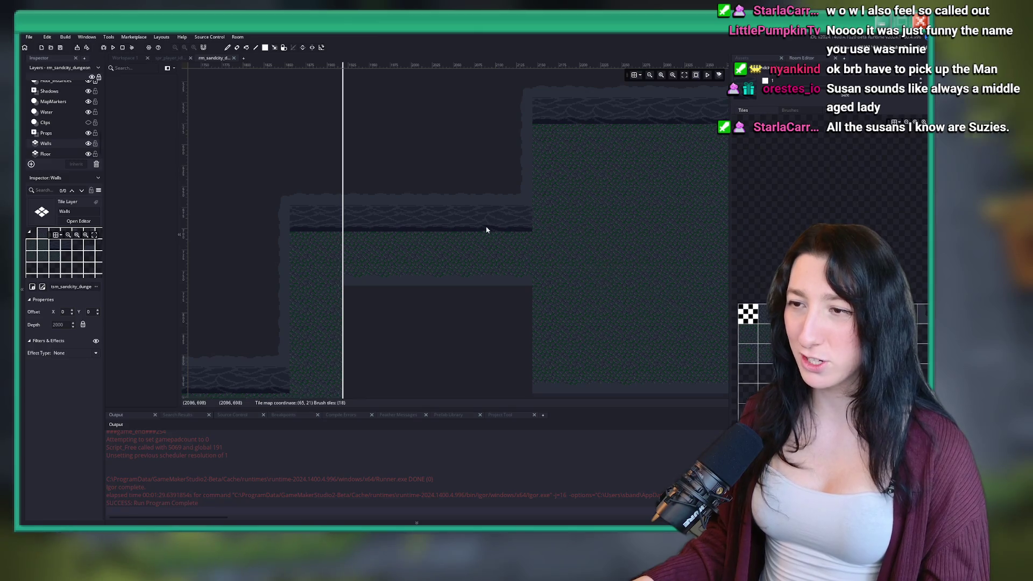
{"action": "scroll", "coordinate": [384, 238], "scroll_direction": "down", "scroll_amount": 5}
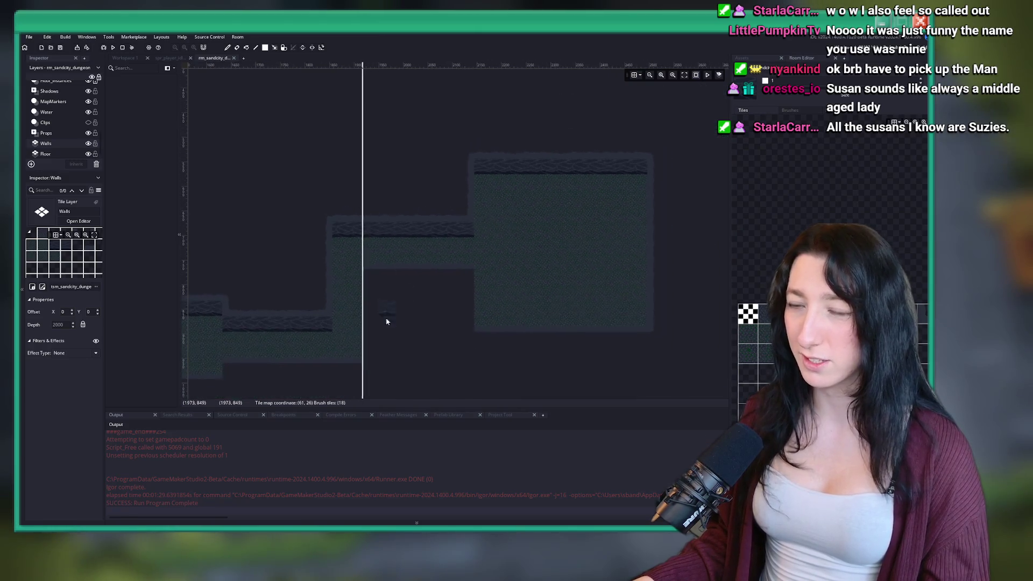
{"action": "scroll", "coordinate": [512, 158], "scroll_direction": "up", "scroll_amount": 2}
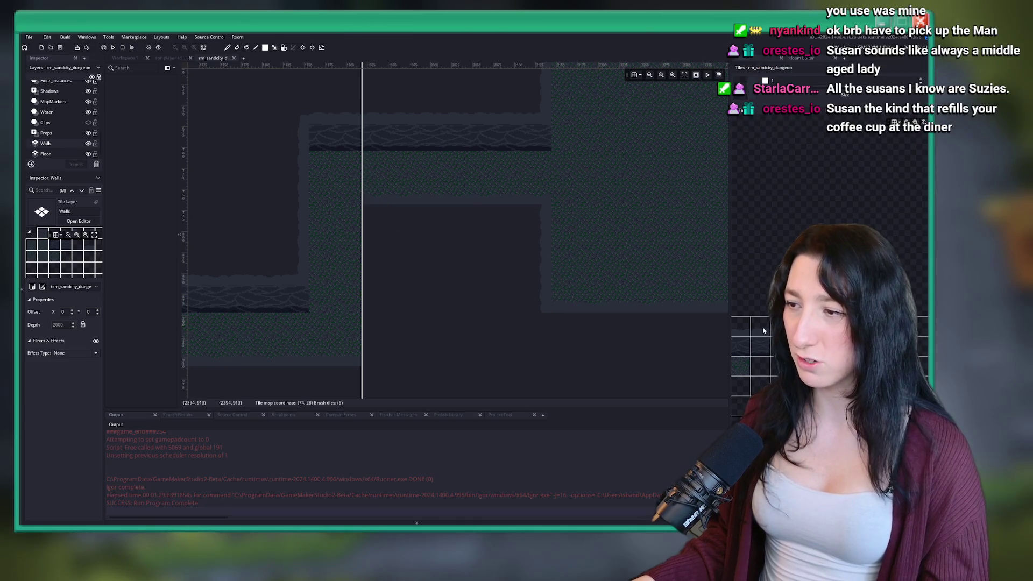
{"action": "left_click_drag", "start_coordinate": [372, 334], "coordinate": [438, 269]}
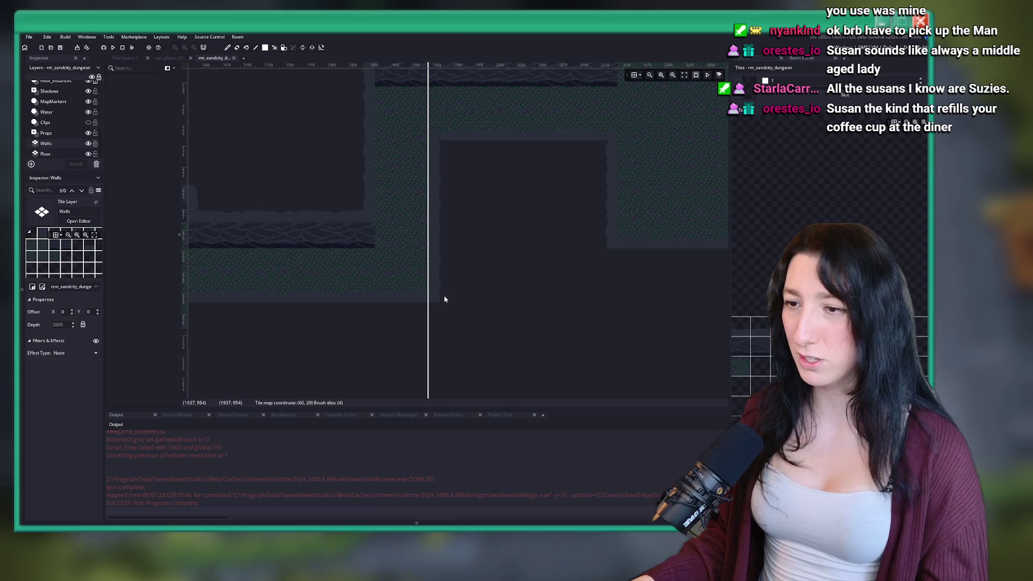
{"action": "scroll", "coordinate": [444, 300], "scroll_direction": "down", "scroll_amount": 4}
{"action": "left_click_drag", "start_coordinate": [438, 282], "coordinate": [585, 227]}
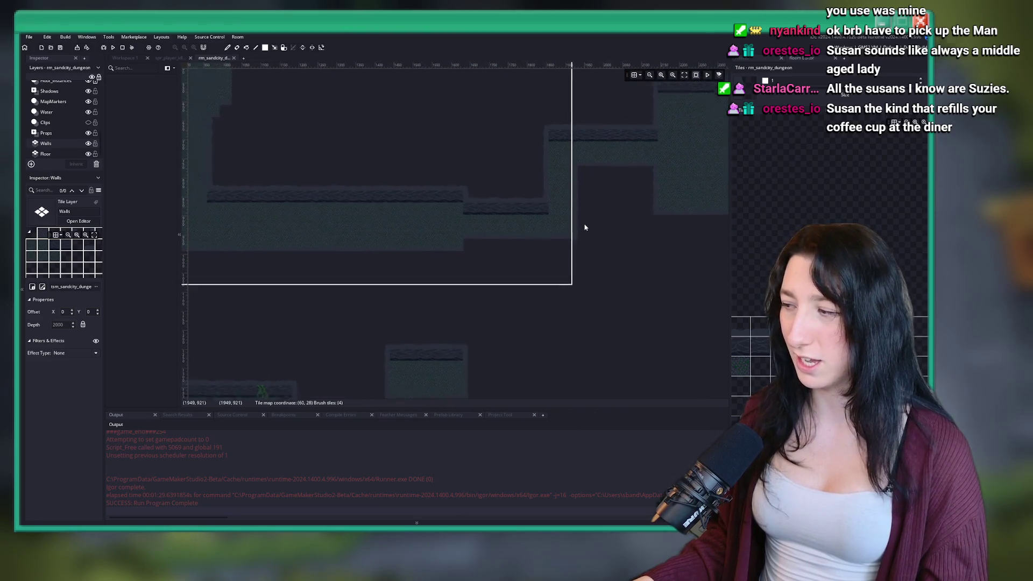
{"action": "scroll", "coordinate": [586, 228], "scroll_direction": "down", "scroll_amount": 1}
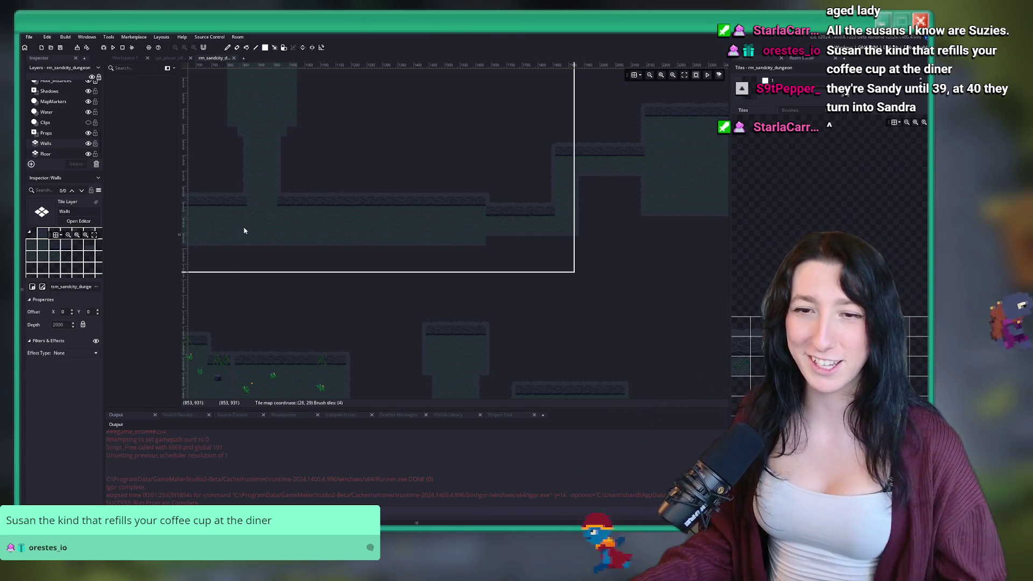
{"action": "left_click_drag", "start_coordinate": [438, 208], "coordinate": [409, 231]}
{"action": "scroll", "coordinate": [368, 118], "scroll_direction": "left", "scroll_amount": 10}
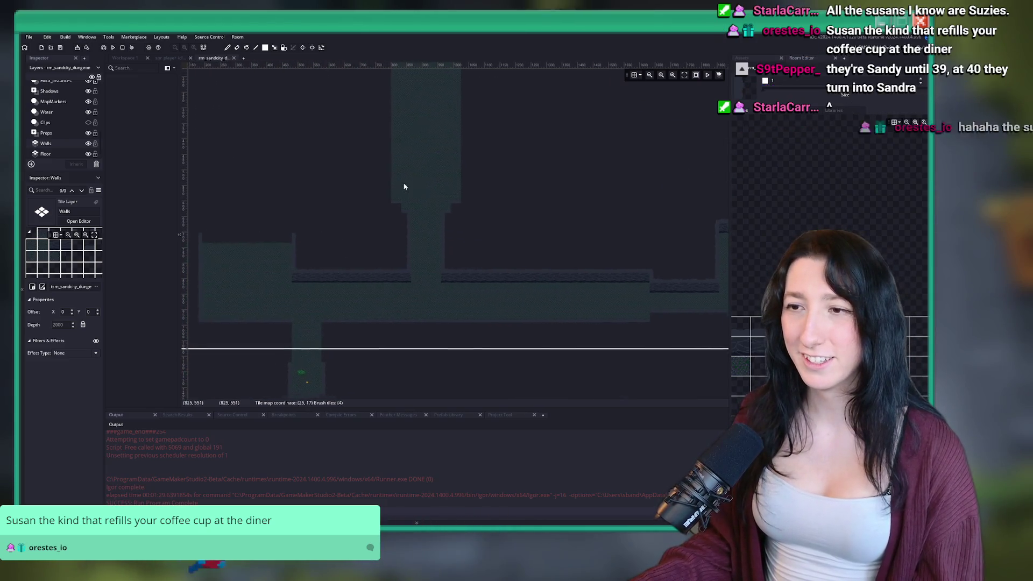
{"action": "scroll", "coordinate": [430, 199], "scroll_direction": "up", "scroll_amount": 10}
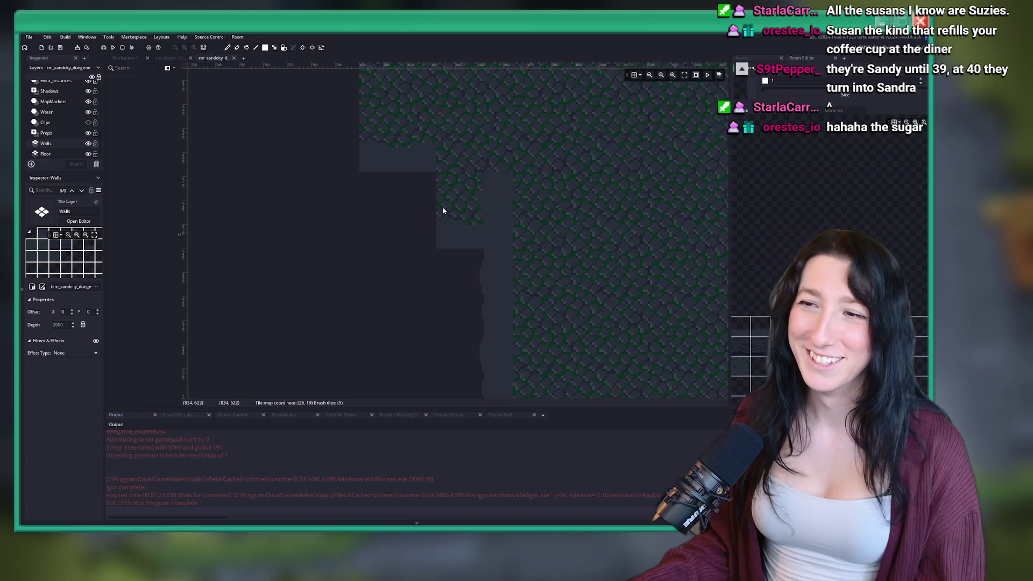
{"action": "scroll", "coordinate": [419, 209], "scroll_direction": "down", "scroll_amount": 6}
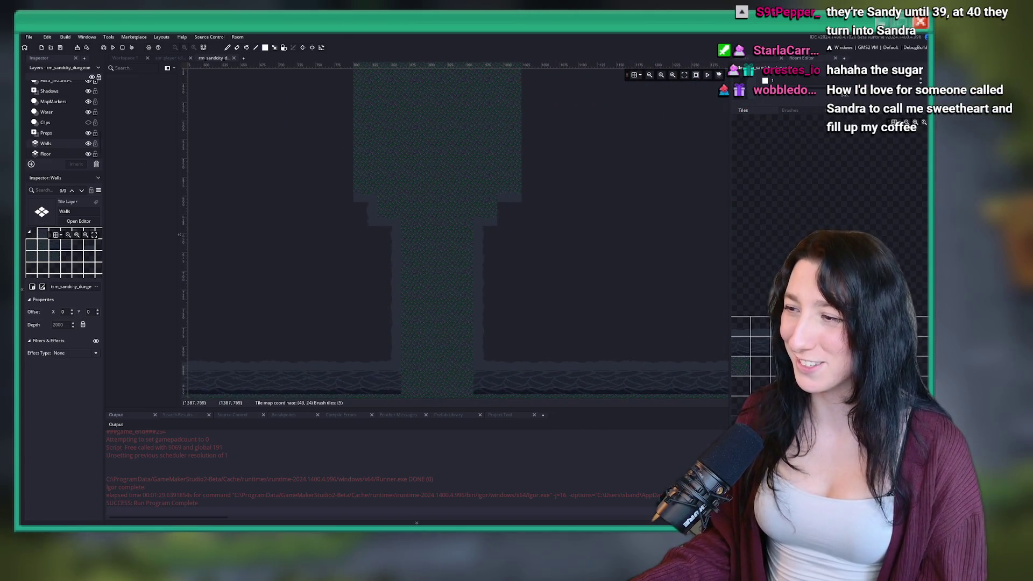
{"action": "scroll", "coordinate": [538, 209], "scroll_direction": "up", "scroll_amount": 3}
{"action": "scroll", "coordinate": [415, 202], "scroll_direction": "up", "scroll_amount": 2}
{"action": "scroll", "coordinate": [80, 149], "scroll_direction": "up", "scroll_amount": 5}
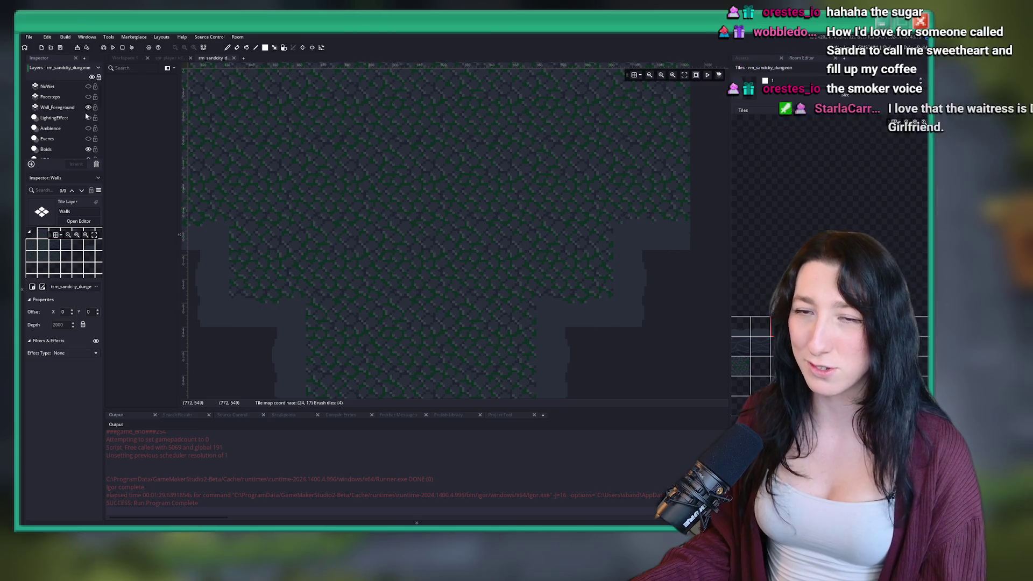
{"action": "scroll", "coordinate": [79, 124], "scroll_direction": "down", "scroll_amount": 5}
{"action": "scroll", "coordinate": [460, 180], "scroll_direction": "up", "scroll_amount": 2}
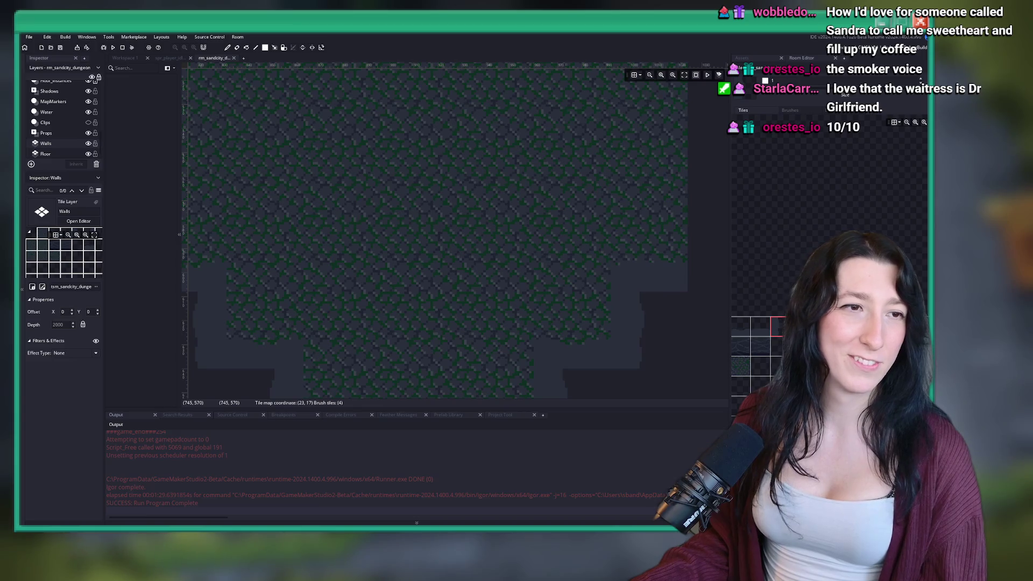
{"action": "scroll", "coordinate": [207, 238], "scroll_direction": "down", "scroll_amount": 2}
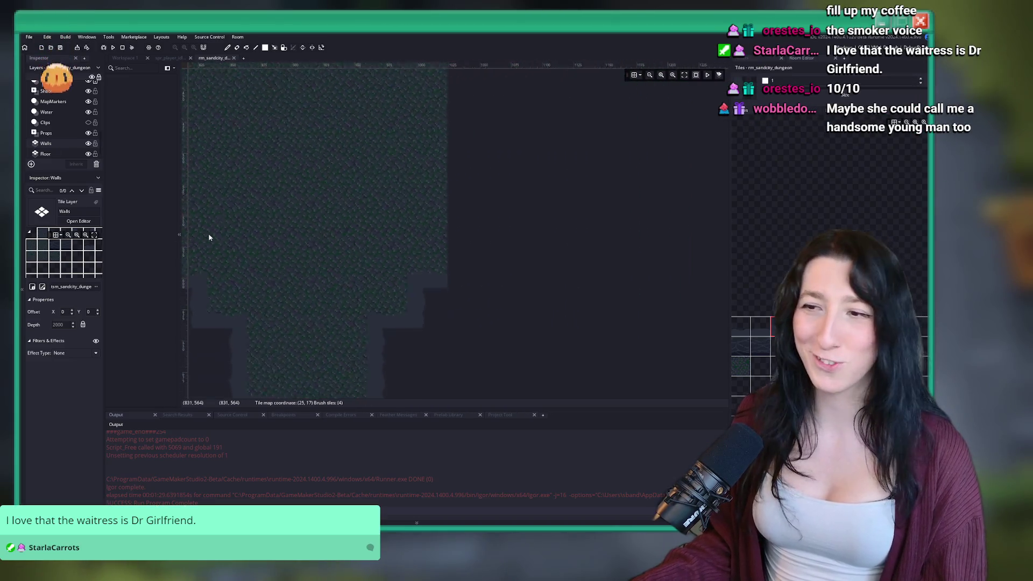
{"action": "scroll", "coordinate": [455, 231], "scroll_direction": "down", "scroll_amount": 2}
{"action": "scroll", "coordinate": [363, 291], "scroll_direction": "down", "scroll_amount": 1}
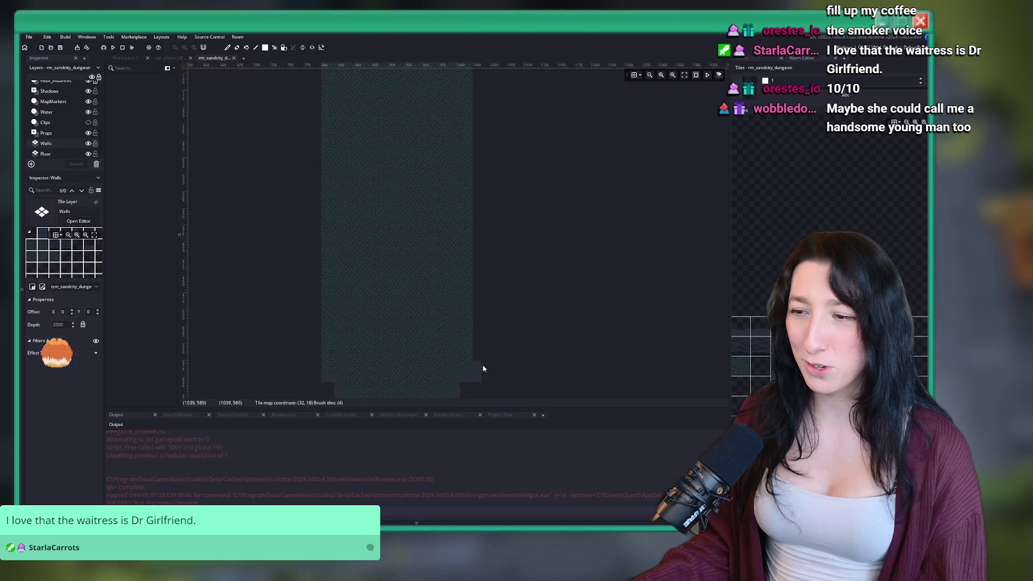
{"action": "scroll", "coordinate": [484, 291], "scroll_direction": "down", "scroll_amount": 1}
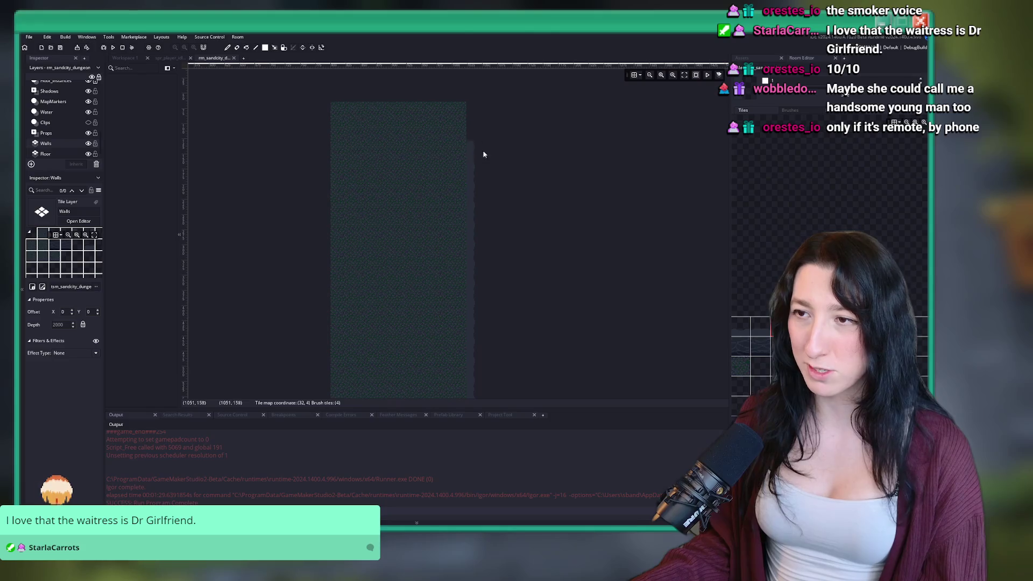
{"action": "scroll", "coordinate": [419, 316], "scroll_direction": "up", "scroll_amount": 1}
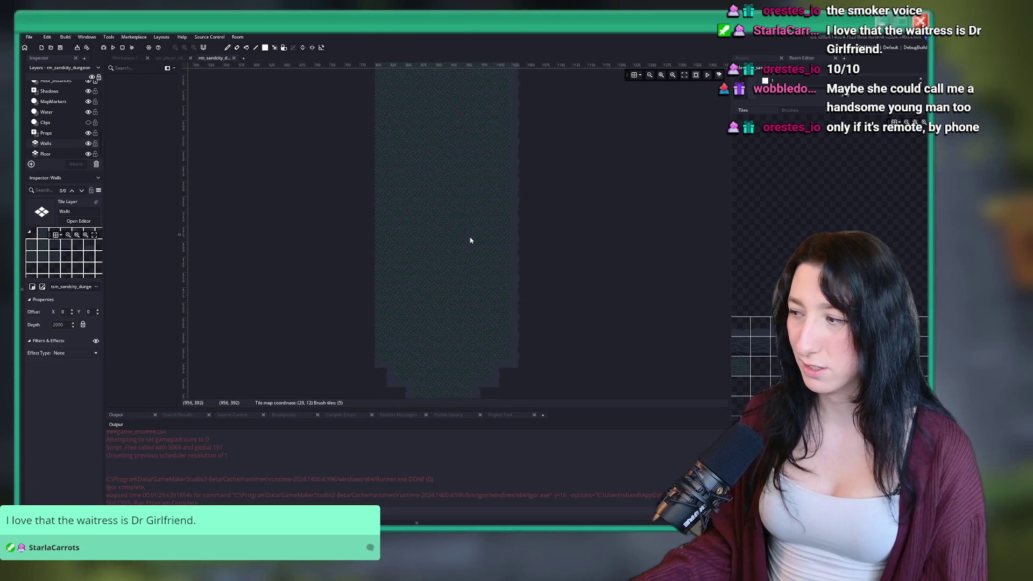
{"action": "scroll", "coordinate": [486, 168], "scroll_direction": "down", "scroll_amount": 1}
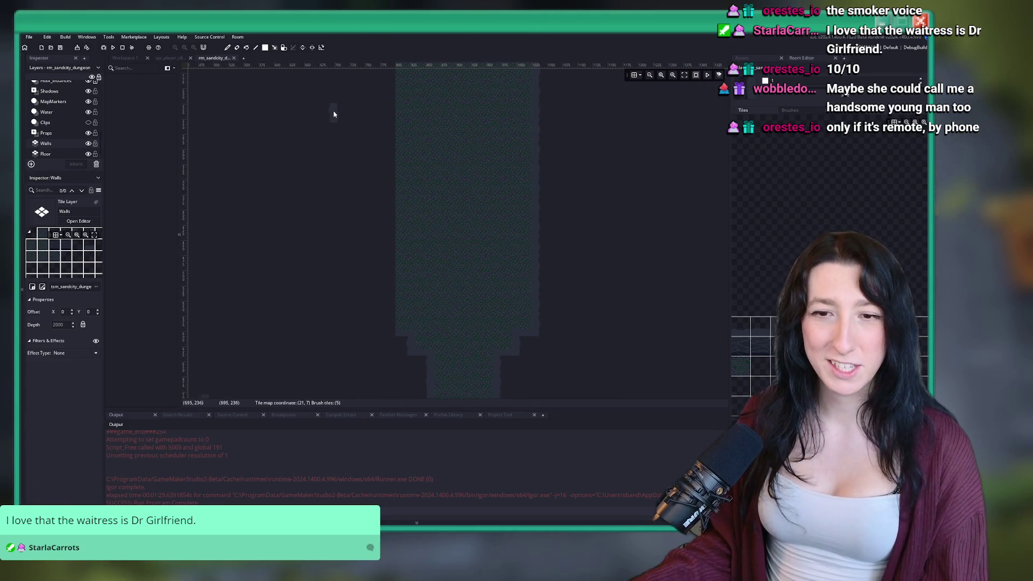
{"action": "scroll", "coordinate": [386, 336], "scroll_direction": "up", "scroll_amount": 1}
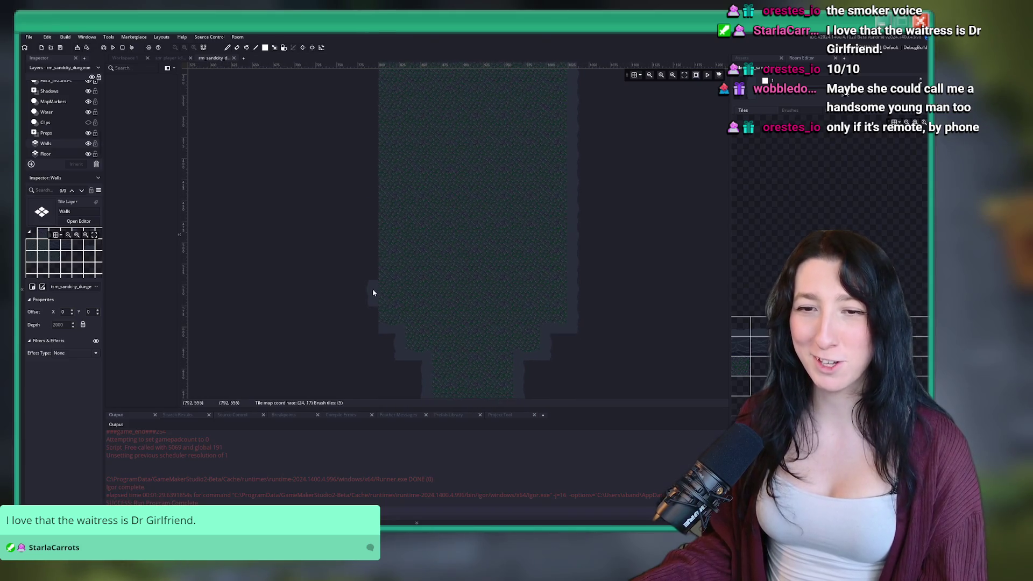
{"action": "scroll", "coordinate": [385, 293], "scroll_direction": "down", "scroll_amount": 1}
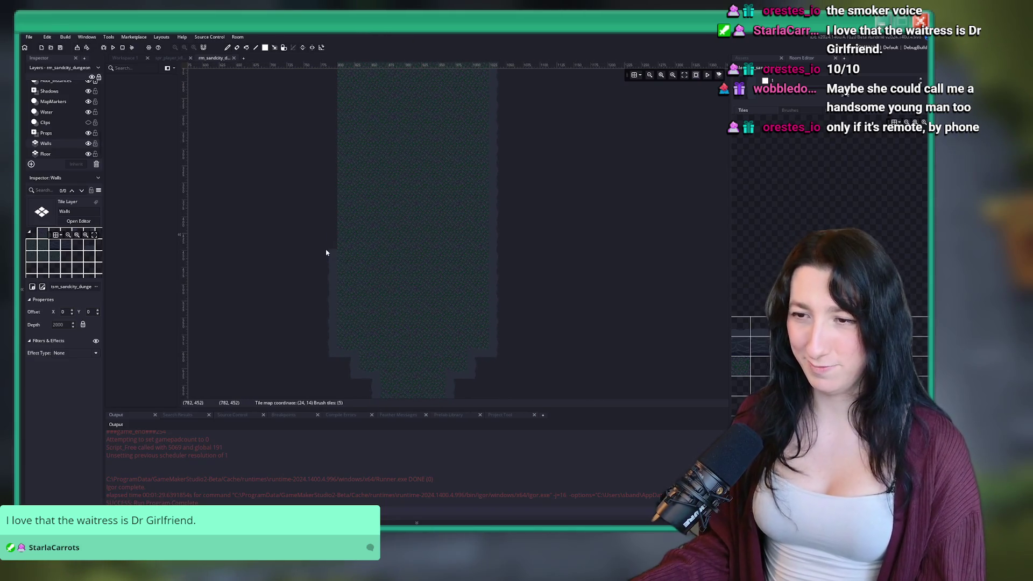
{"action": "scroll", "coordinate": [330, 258], "scroll_direction": "down", "scroll_amount": 1}
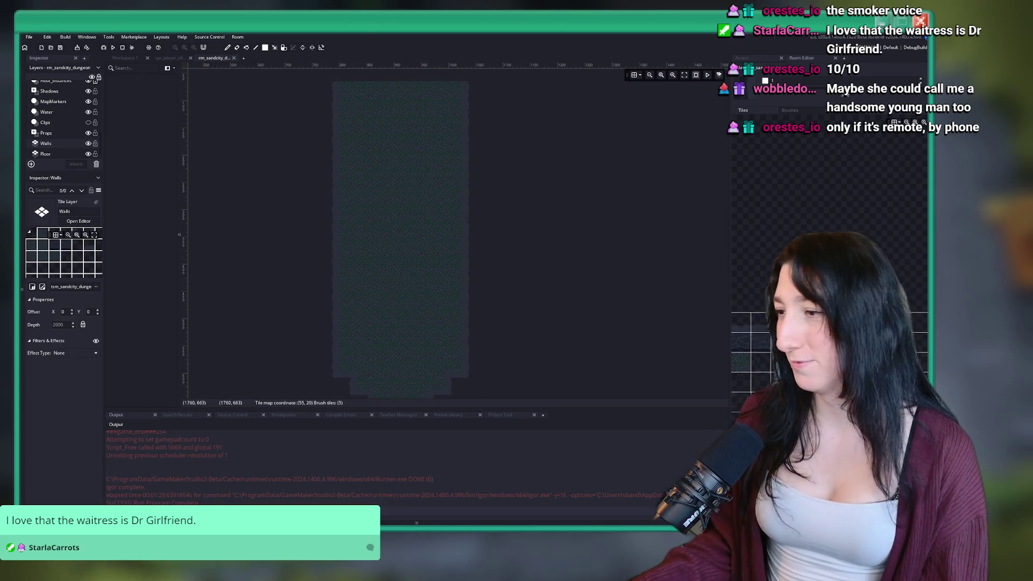
{"action": "scroll", "coordinate": [594, 286], "scroll_direction": "down", "scroll_amount": 3}
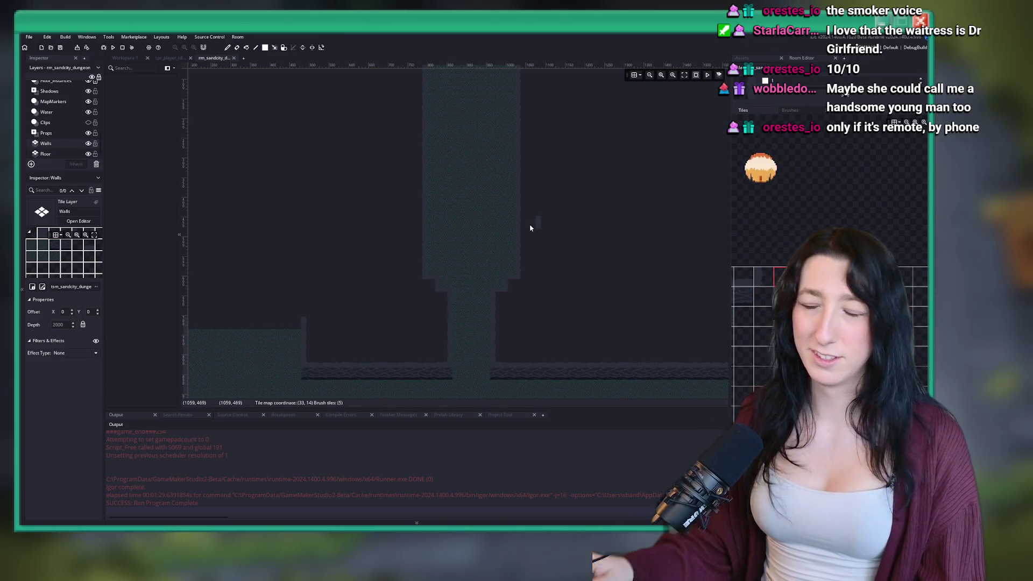
{"action": "scroll", "coordinate": [385, 231], "scroll_direction": "up", "scroll_amount": 5}
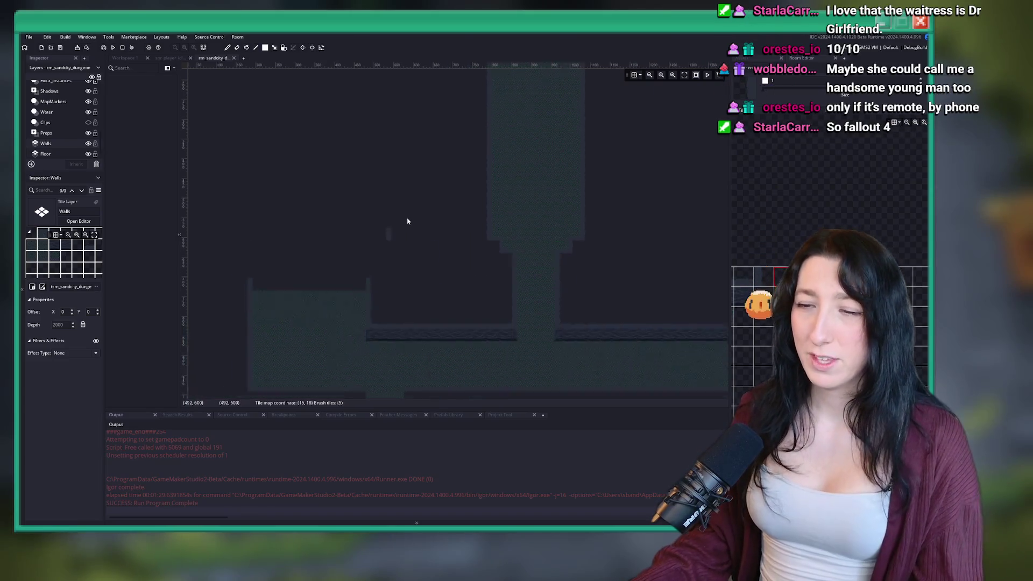
{"action": "scroll", "coordinate": [451, 263], "scroll_direction": "up", "scroll_amount": 2}
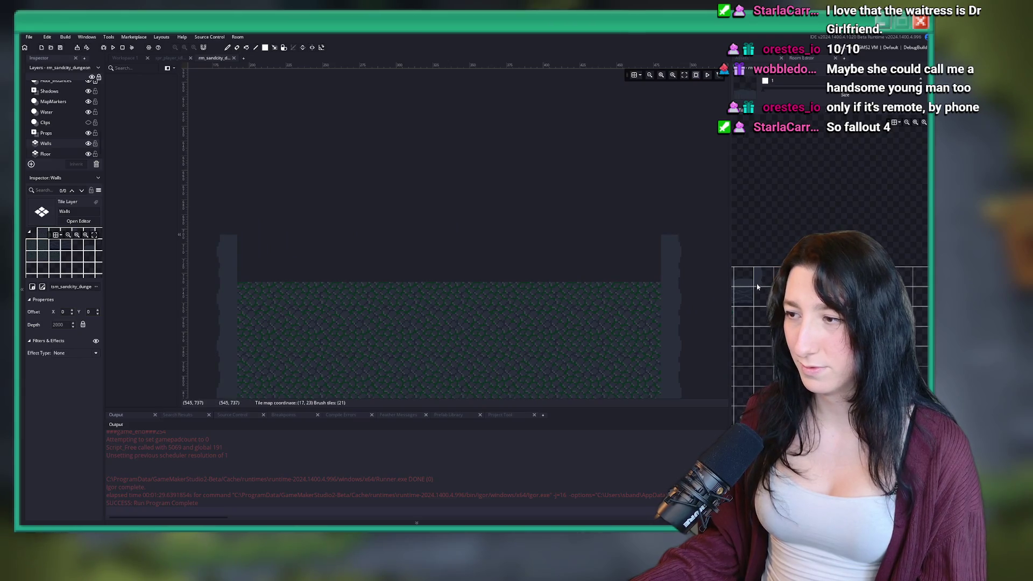
{"action": "scroll", "coordinate": [269, 229], "scroll_direction": "down", "scroll_amount": 2}
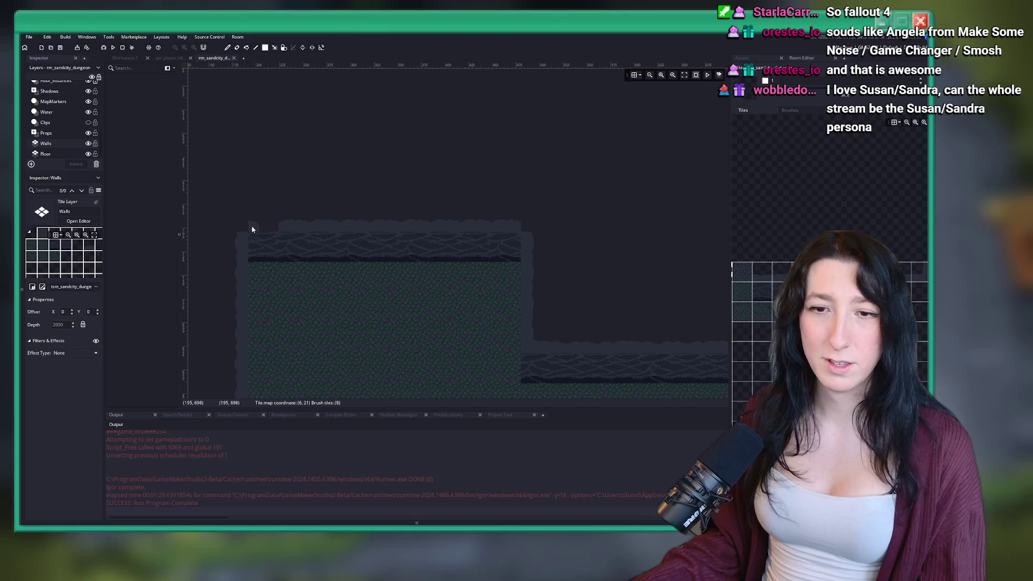
{"action": "scroll", "coordinate": [363, 187], "scroll_direction": "up", "scroll_amount": 2}
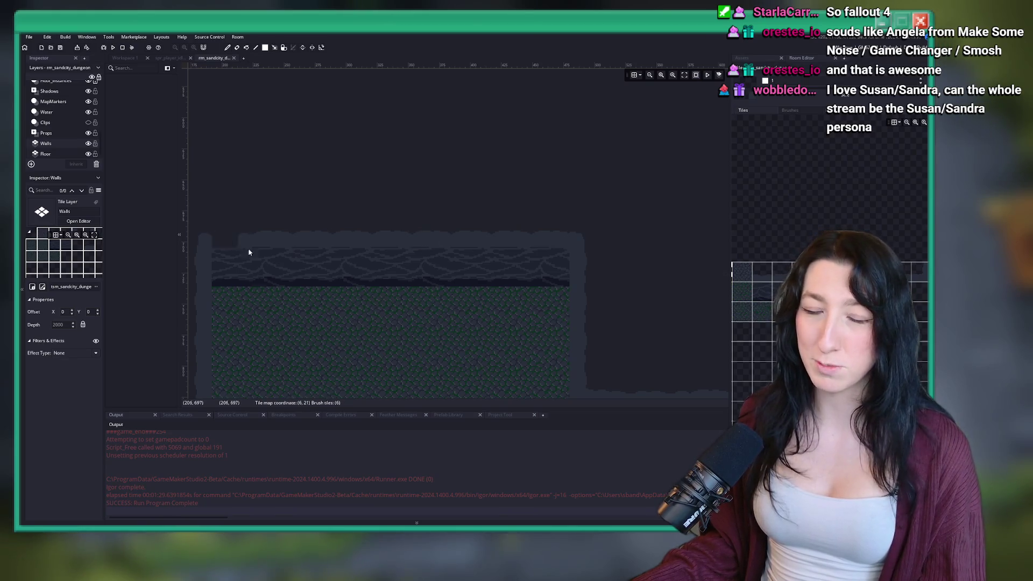
{"action": "scroll", "coordinate": [323, 273], "scroll_direction": "down", "scroll_amount": 1}
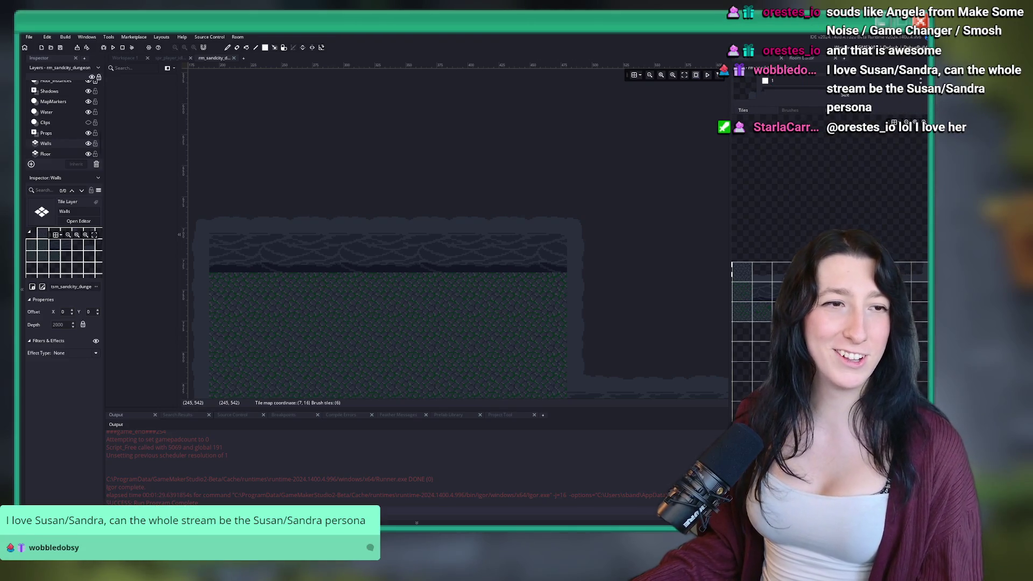
{"action": "scroll", "coordinate": [481, 204], "scroll_direction": "down", "scroll_amount": 3}
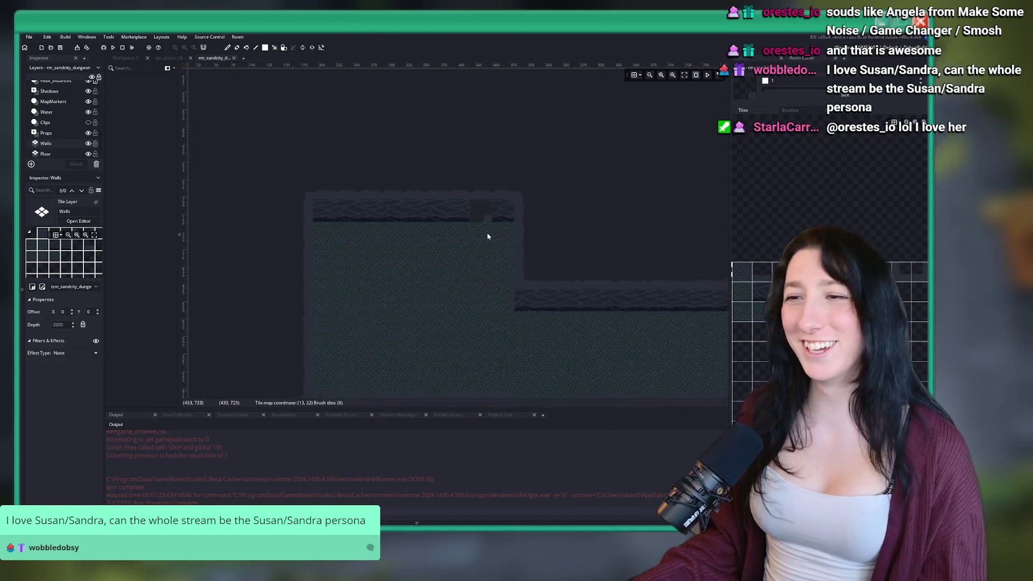
{"action": "scroll", "coordinate": [483, 219], "scroll_direction": "down", "scroll_amount": 4}
{"action": "scroll", "coordinate": [462, 302], "scroll_direction": "up", "scroll_amount": 6}
Brush wall tiles down the right edge of the narrow grassy vertical corridor.
{"action": "mouse_move", "coordinate": [473, 285]}
{"action": "left_mouse_down"}
{"action": "mouse_move", "coordinate": [417, 210]}
{"action": "mouse_move", "coordinate": [433, 193]}
{"action": "left_mouse_up"}
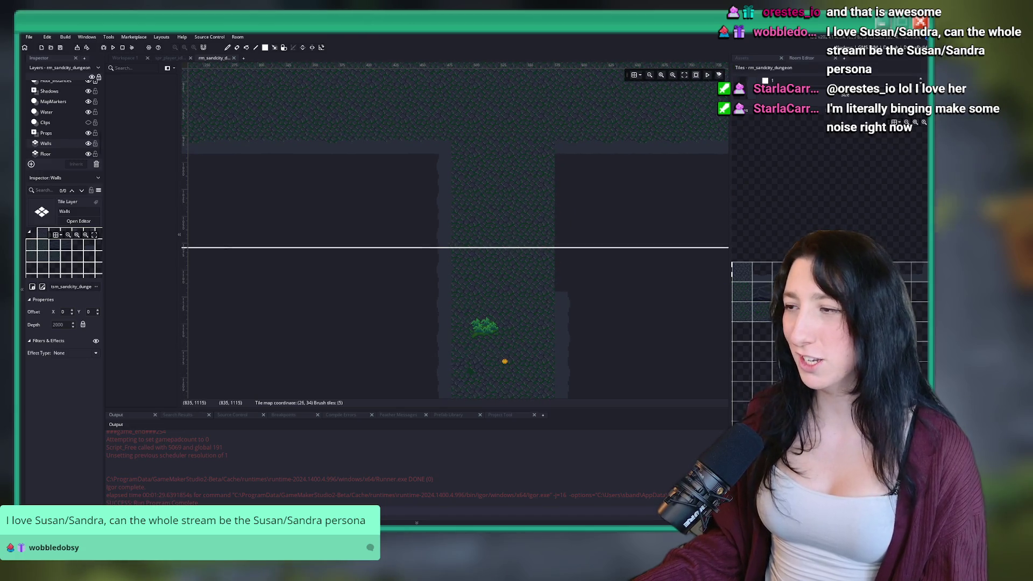
{"action": "left_click_drag", "start_coordinate": [579, 196], "coordinate": [576, 253]}
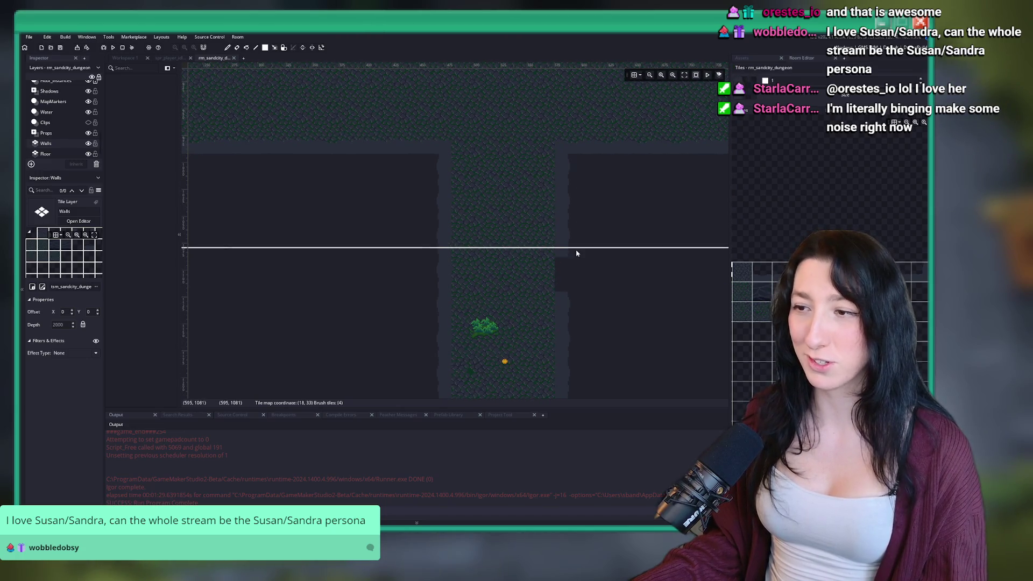
{"action": "scroll", "coordinate": [574, 274], "scroll_direction": "down", "scroll_amount": 6}
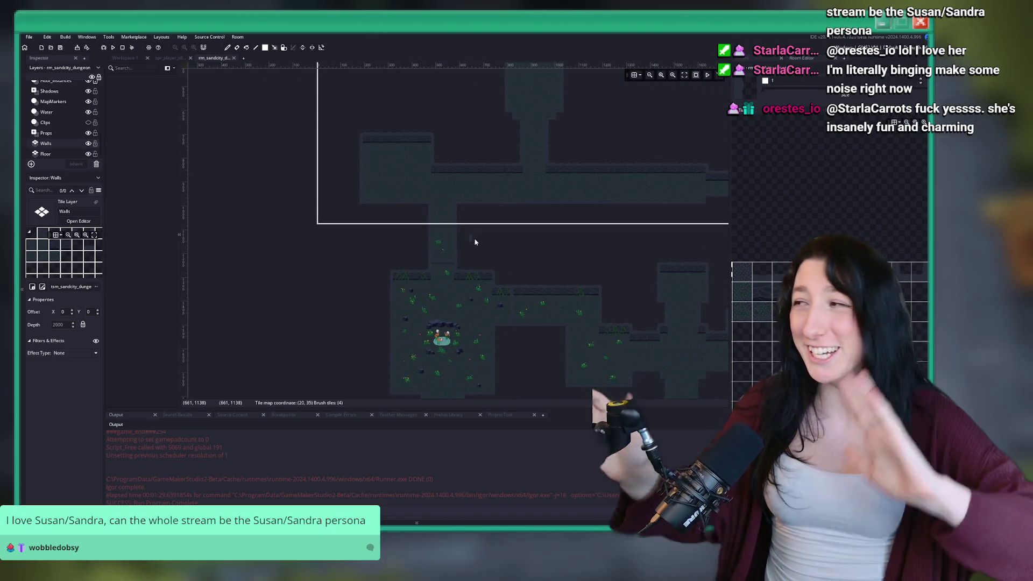
{"action": "scroll", "coordinate": [550, 189], "scroll_direction": "up", "scroll_amount": 1}
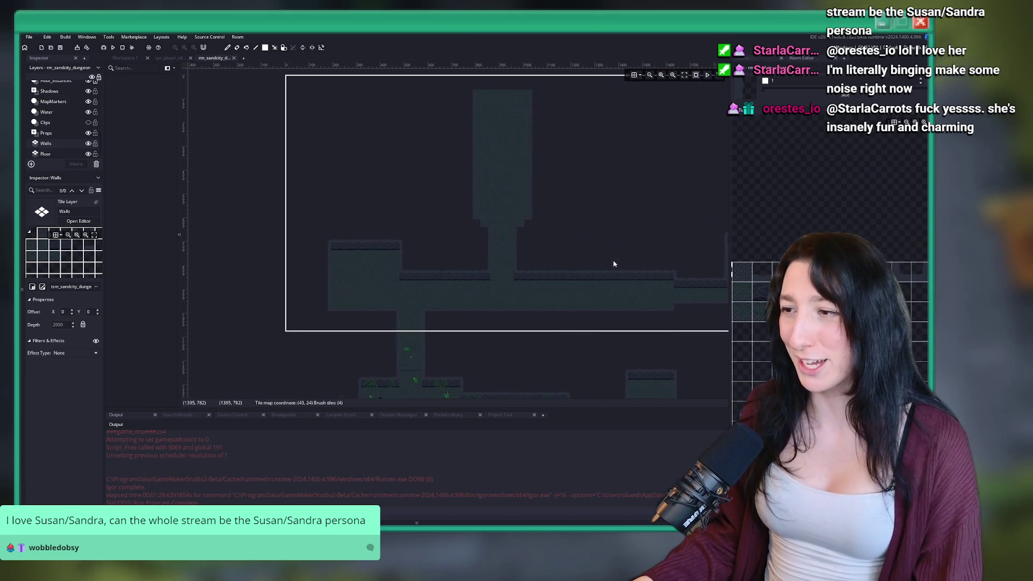
{"action": "scroll", "coordinate": [617, 264], "scroll_direction": "down", "scroll_amount": 1}
{"action": "scroll", "coordinate": [475, 156], "scroll_direction": "down", "scroll_amount": 2}
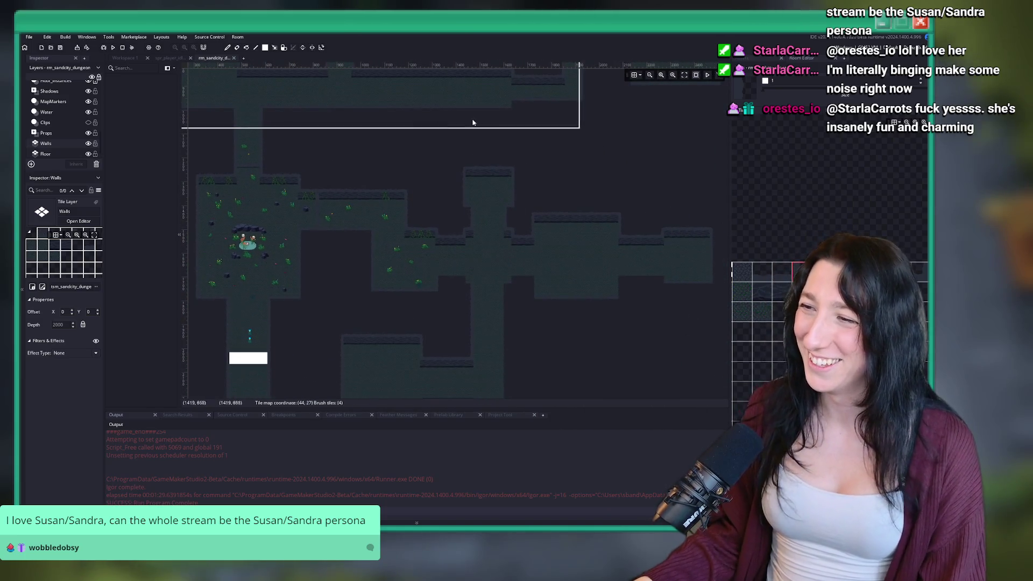
{"action": "scroll", "coordinate": [447, 186], "scroll_direction": "up", "scroll_amount": 2}
{"action": "scroll", "coordinate": [544, 289], "scroll_direction": "up", "scroll_amount": 3}
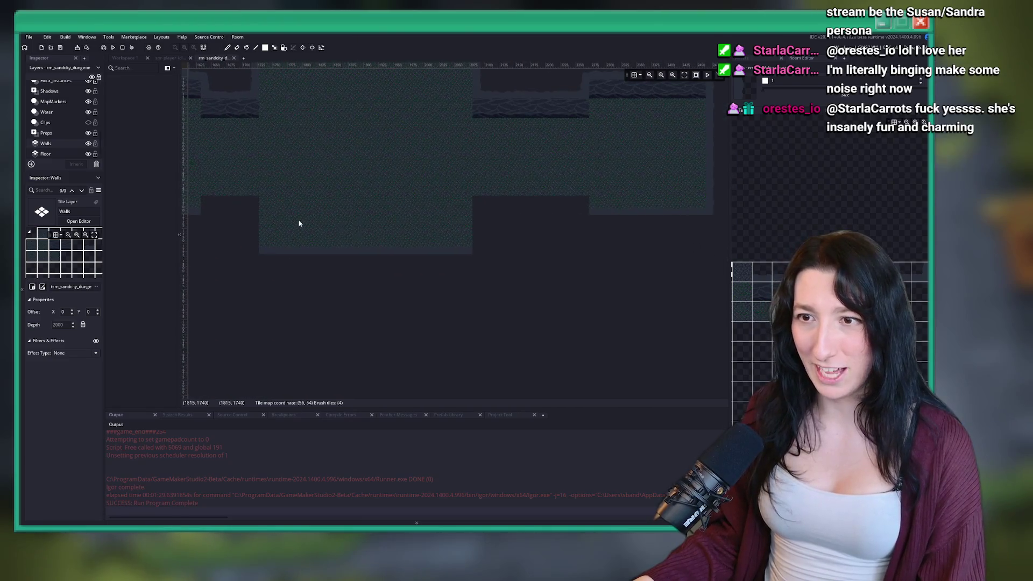
{"action": "scroll", "coordinate": [687, 283], "scroll_direction": "up", "scroll_amount": 3}
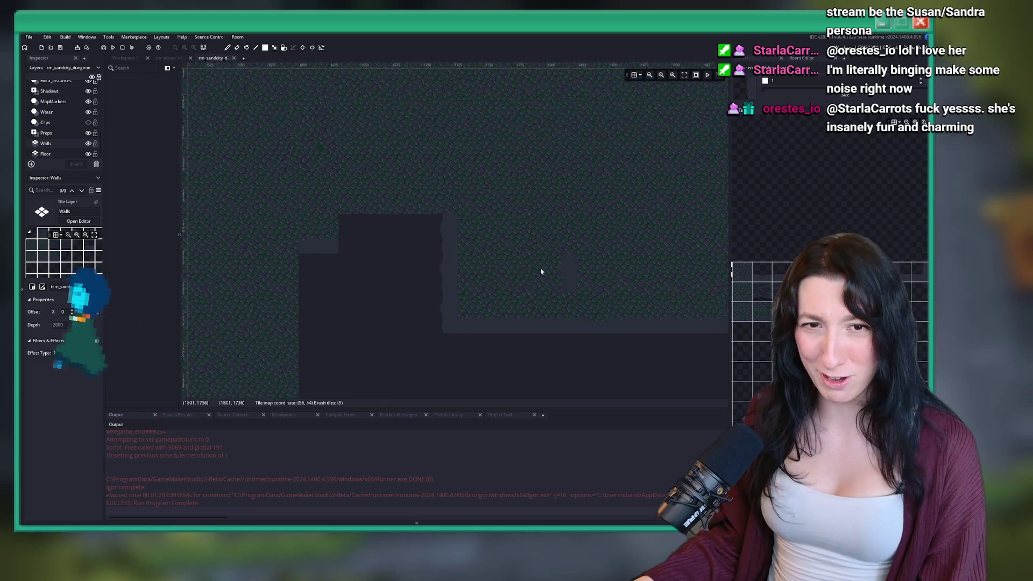
{"action": "scroll", "coordinate": [723, 318], "scroll_direction": "down", "scroll_amount": 2}
{"action": "scroll", "coordinate": [723, 319], "scroll_direction": "down", "scroll_amount": 1}
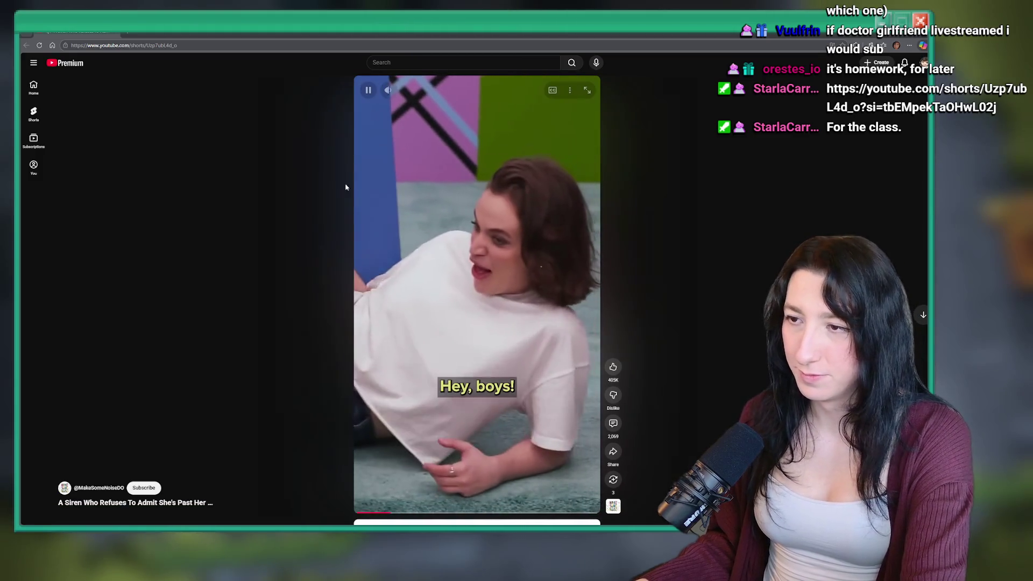
{"action": "mouse_move", "coordinate": [410, 93]}
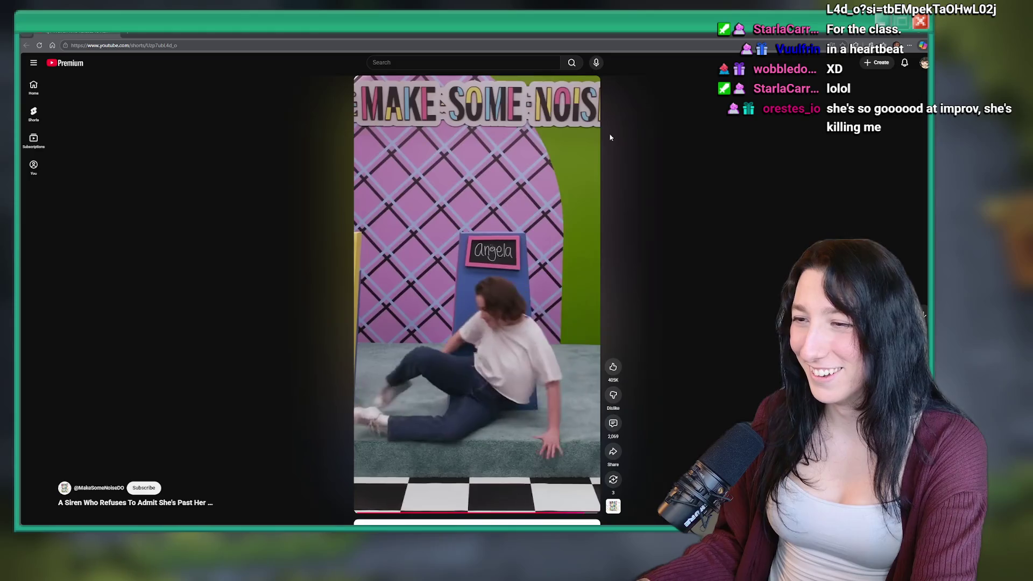
{"action": "key", "text": "alt+Tab"}
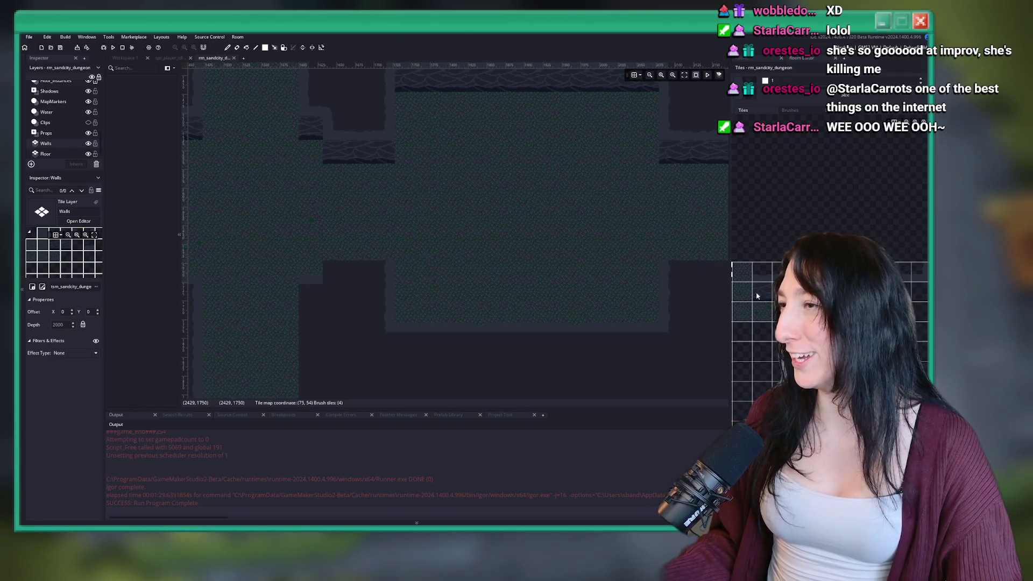
{"action": "mouse_move", "coordinate": [586, 221]}
{"action": "left_mouse_down"}
{"action": "mouse_move", "coordinate": [507, 203]}
{"action": "mouse_move", "coordinate": [382, 277]}
{"action": "mouse_move", "coordinate": [431, 255]}
{"action": "left_mouse_up"}
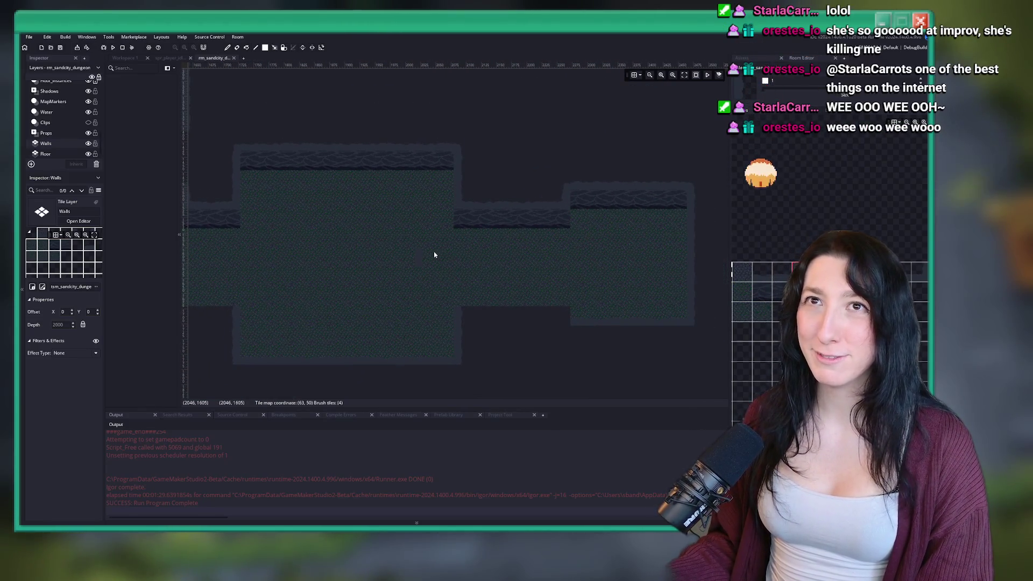
{"action": "scroll", "coordinate": [631, 305], "scroll_direction": "up", "scroll_amount": 5}
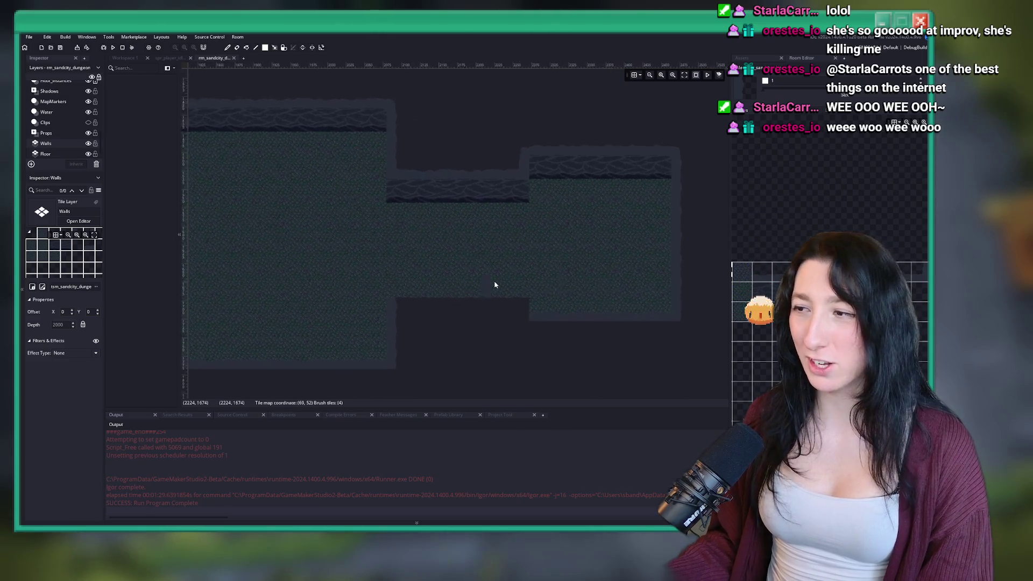
{"action": "scroll", "coordinate": [404, 288], "scroll_direction": "up", "scroll_amount": 2}
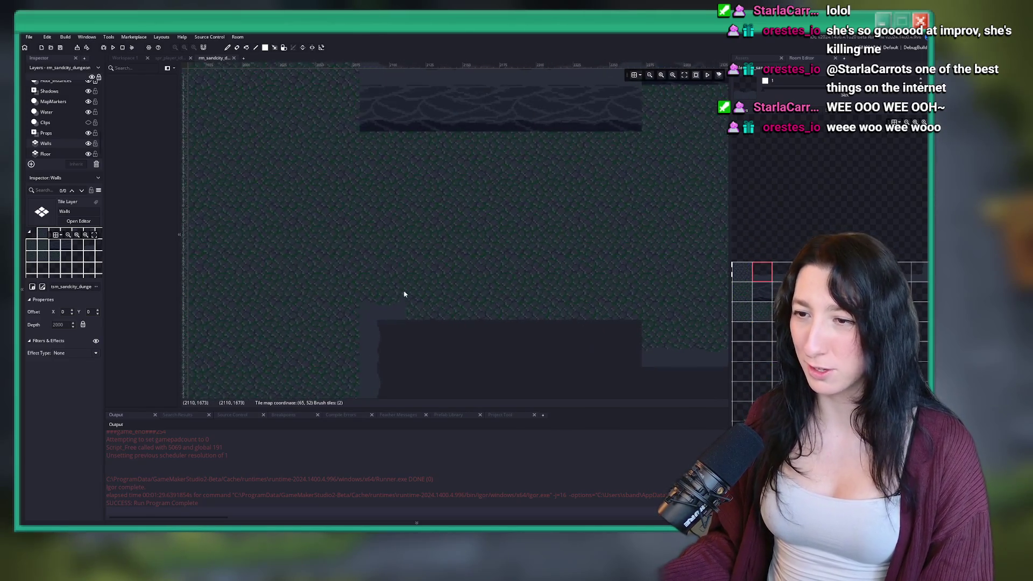
{"action": "left_click_drag", "start_coordinate": [612, 299], "coordinate": [456, 276]}
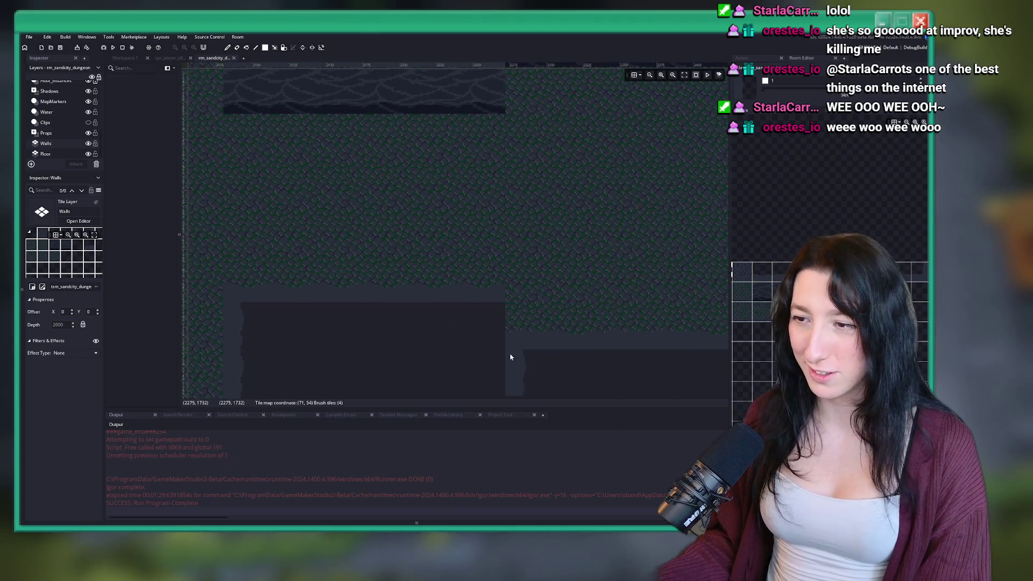
{"action": "scroll", "coordinate": [383, 275], "scroll_direction": "down", "scroll_amount": 3}
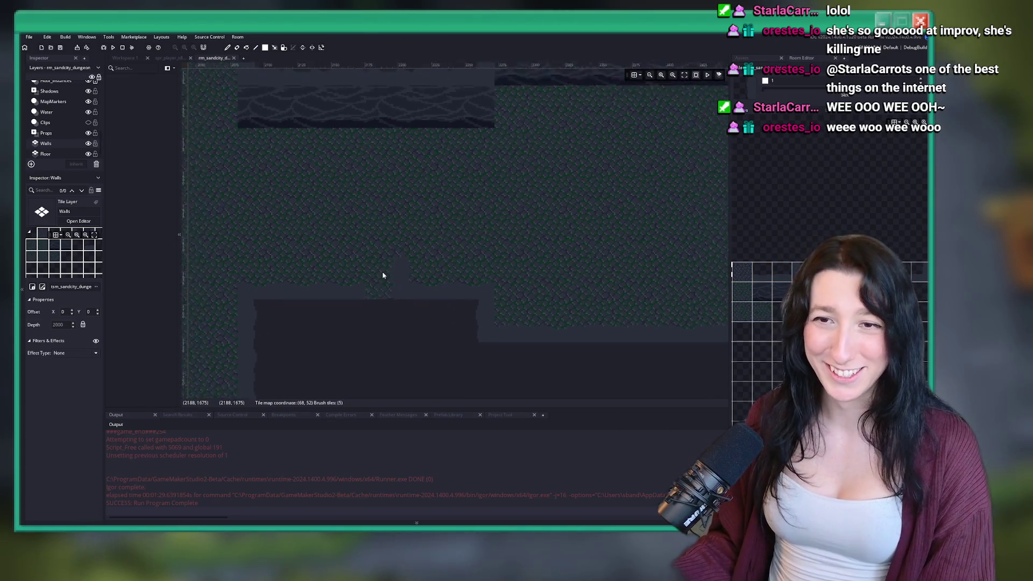
{"action": "scroll", "coordinate": [94, 109], "scroll_direction": "up", "scroll_amount": 5}
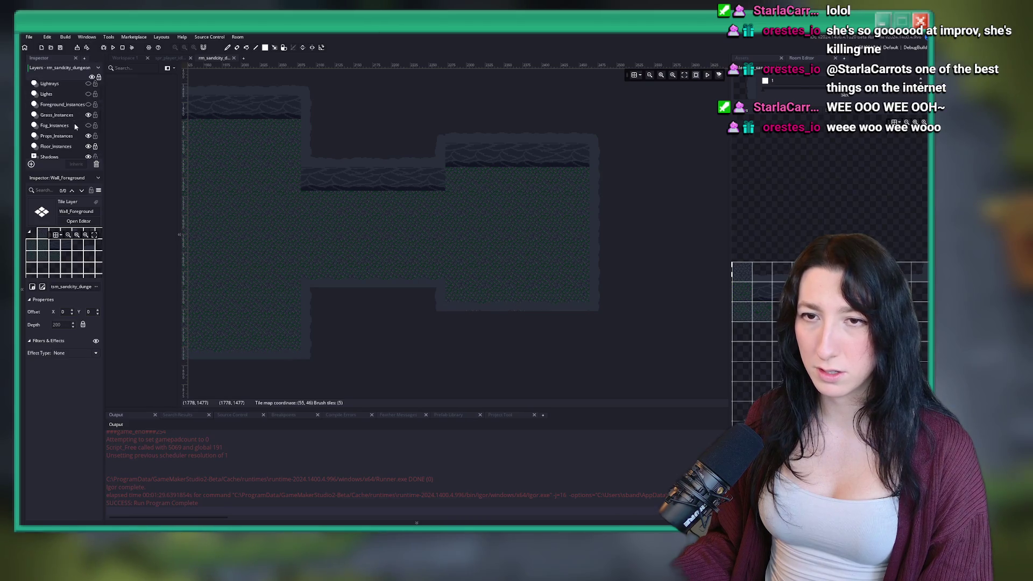
{"action": "scroll", "coordinate": [73, 131], "scroll_direction": "down", "scroll_amount": 2}
{"action": "scroll", "coordinate": [72, 124], "scroll_direction": "down", "scroll_amount": 2}
{"action": "left_click", "coordinate": [47, 143]}
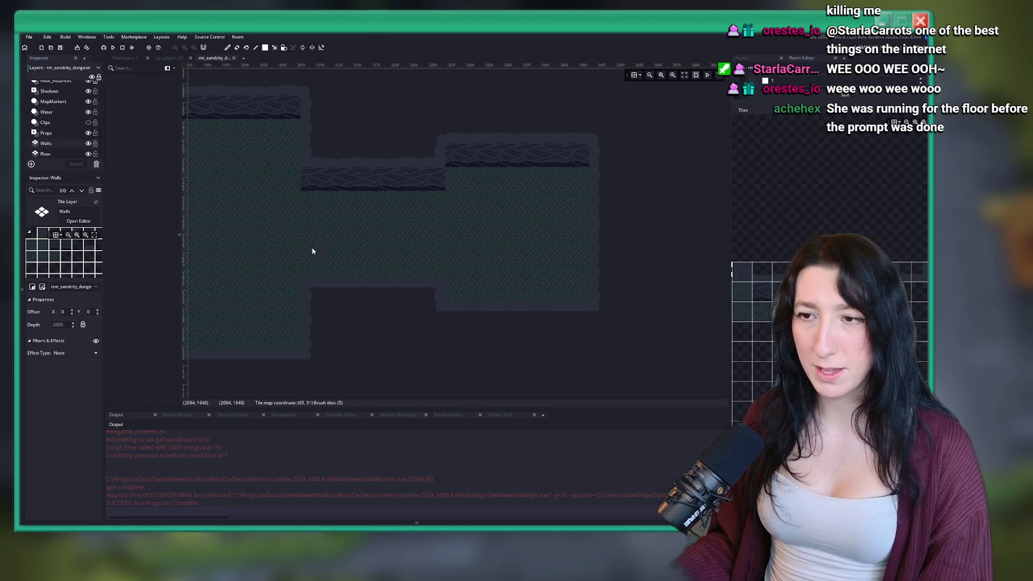
{"action": "scroll", "coordinate": [654, 284], "scroll_direction": "up", "scroll_amount": 2}
{"action": "scroll", "coordinate": [398, 254], "scroll_direction": "up", "scroll_amount": 2}
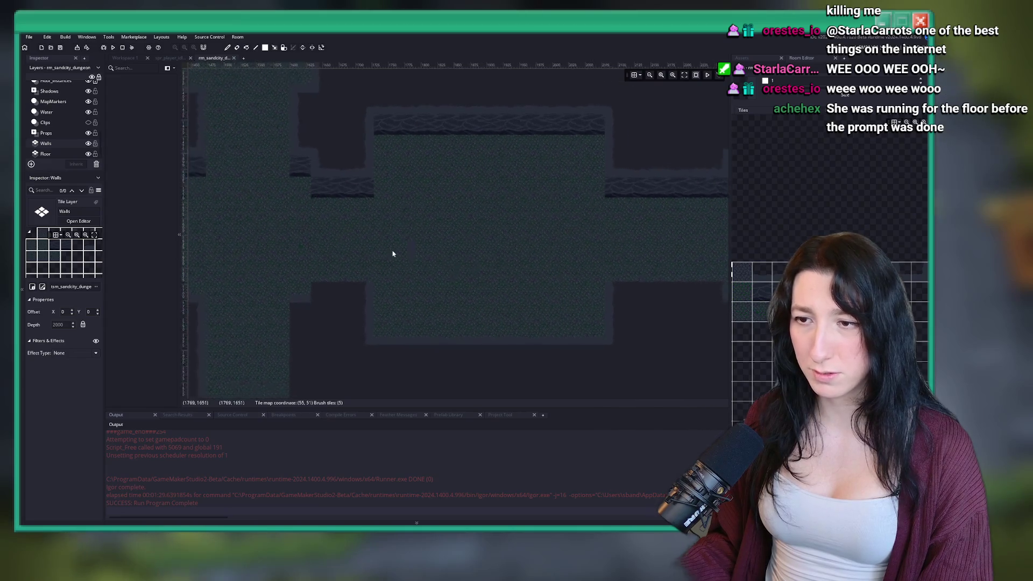
{"action": "left_click", "coordinate": [88, 144]}
{"action": "left_click", "coordinate": [88, 143]}
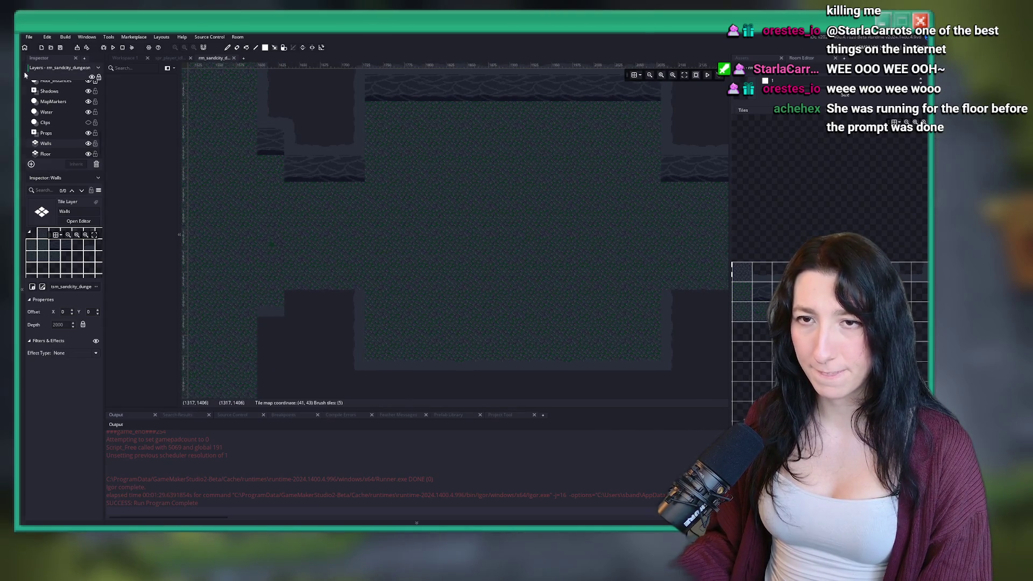
{"action": "scroll", "coordinate": [70, 124], "scroll_direction": "up", "scroll_amount": 5}
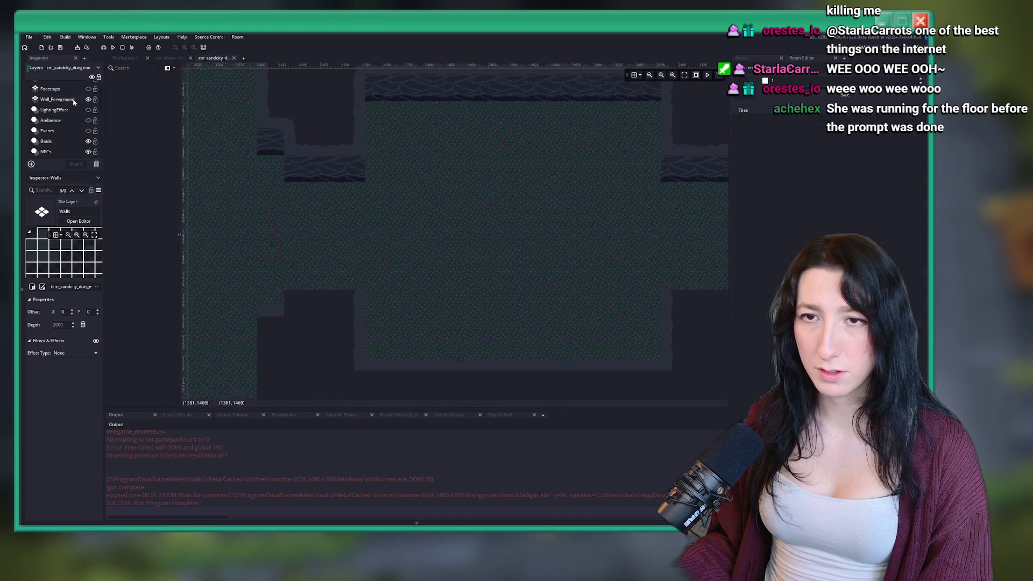
{"action": "scroll", "coordinate": [562, 300], "scroll_direction": "right", "scroll_amount": 2}
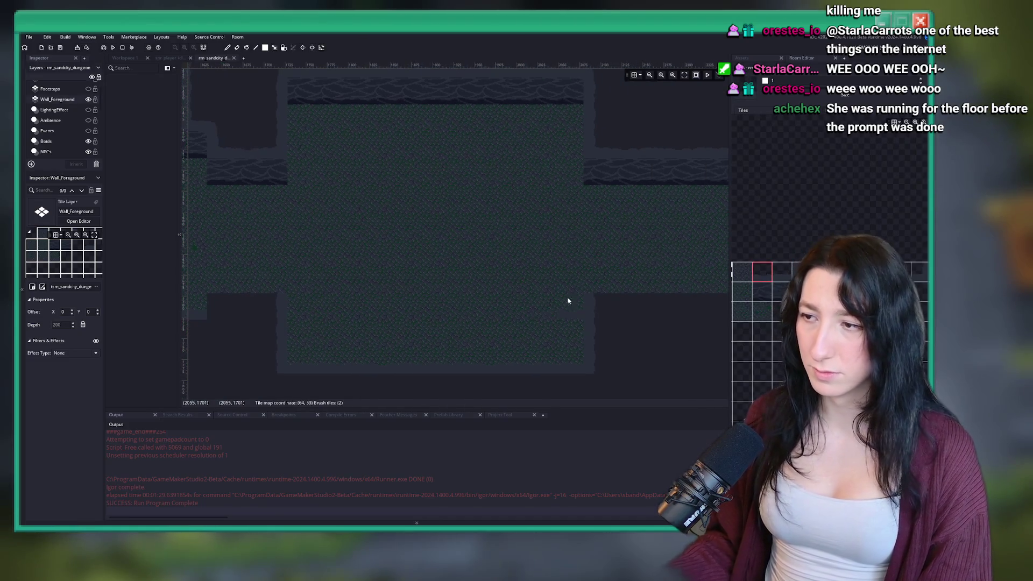
{"action": "left_click_drag", "start_coordinate": [655, 286], "coordinate": [526, 284]}
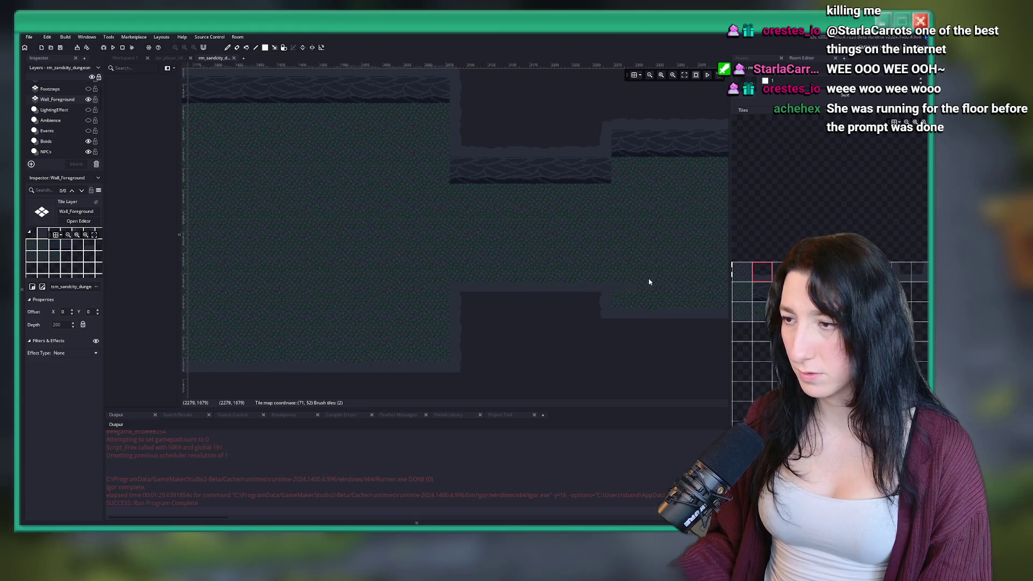
{"action": "scroll", "coordinate": [341, 258], "scroll_direction": "up", "scroll_amount": 3}
{"action": "scroll", "coordinate": [417, 280], "scroll_direction": "down", "scroll_amount": 3}
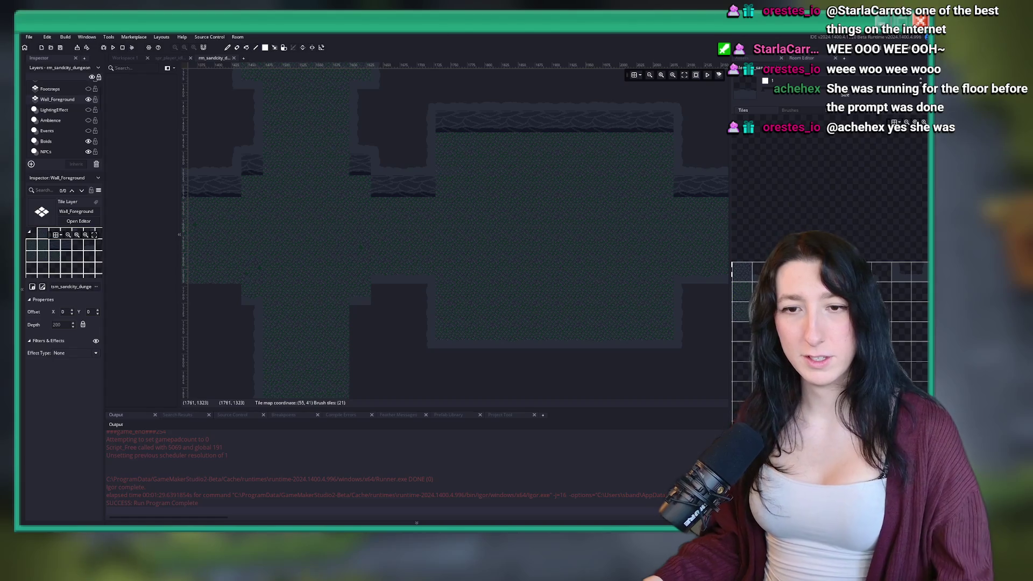
{"action": "scroll", "coordinate": [459, 177], "scroll_direction": "up", "scroll_amount": 6}
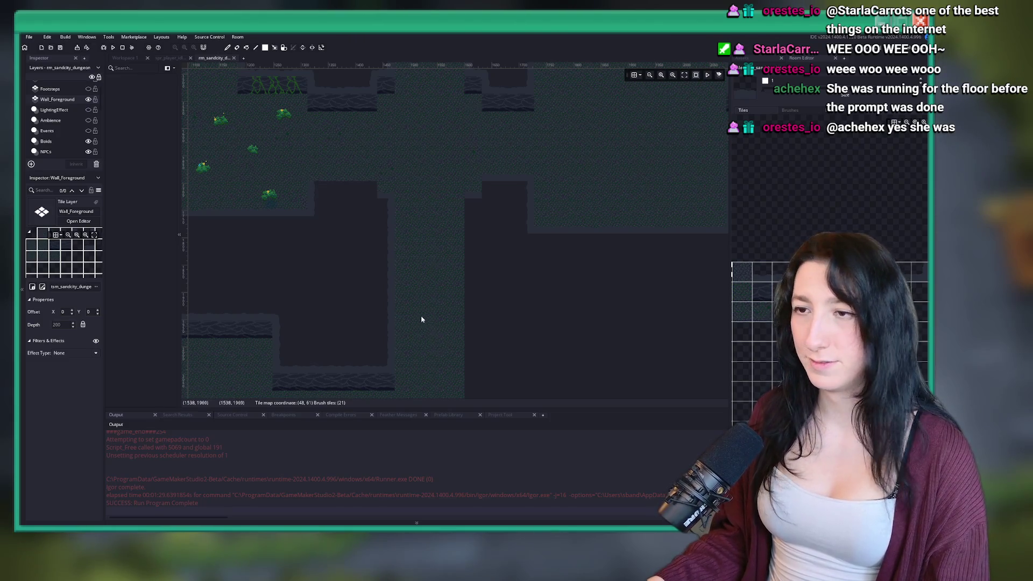
{"action": "scroll", "coordinate": [423, 321], "scroll_direction": "up", "scroll_amount": 8}
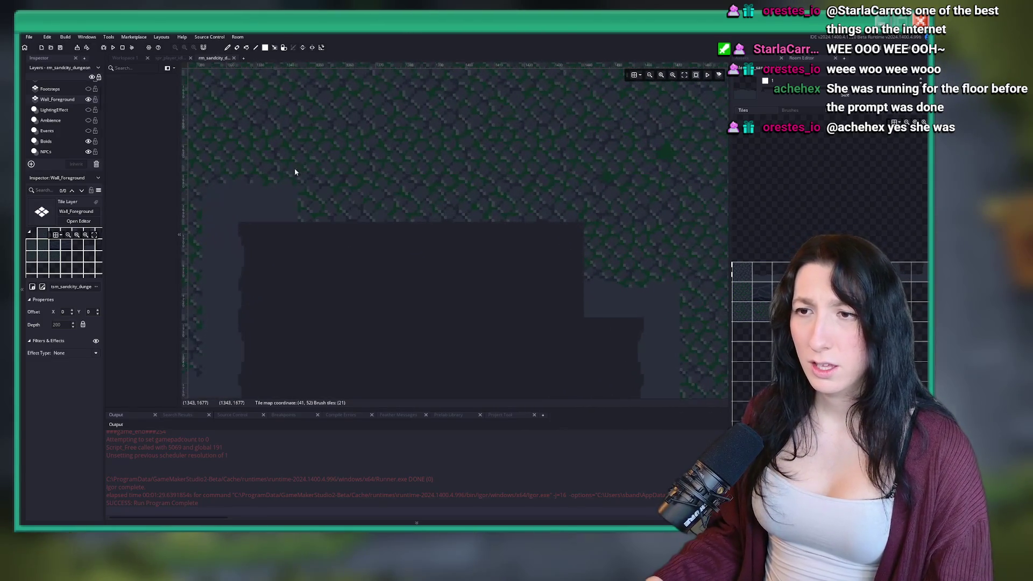
{"action": "scroll", "coordinate": [525, 180], "scroll_direction": "down", "scroll_amount": 8}
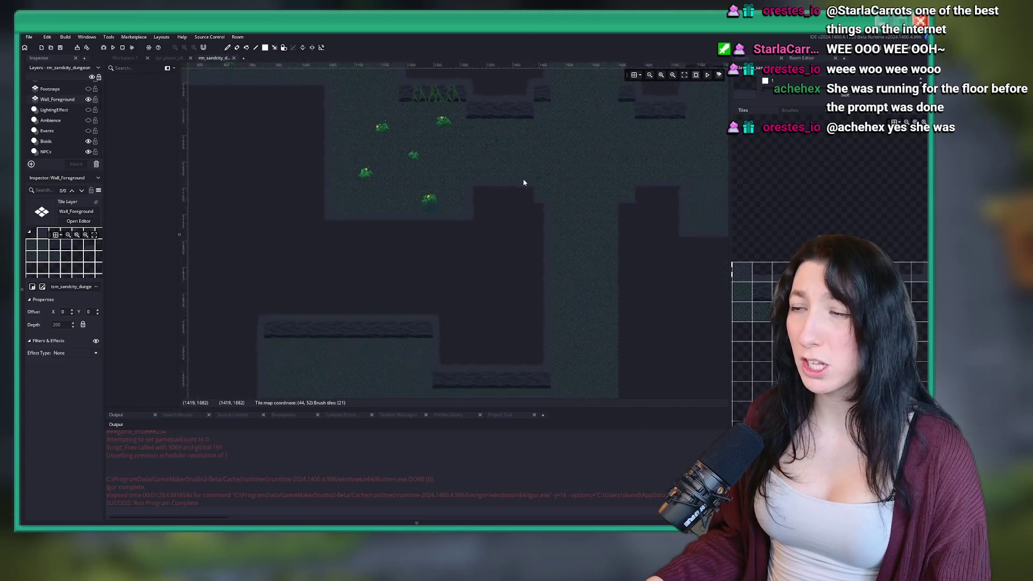
{"action": "scroll", "coordinate": [527, 226], "scroll_direction": "down", "scroll_amount": 5}
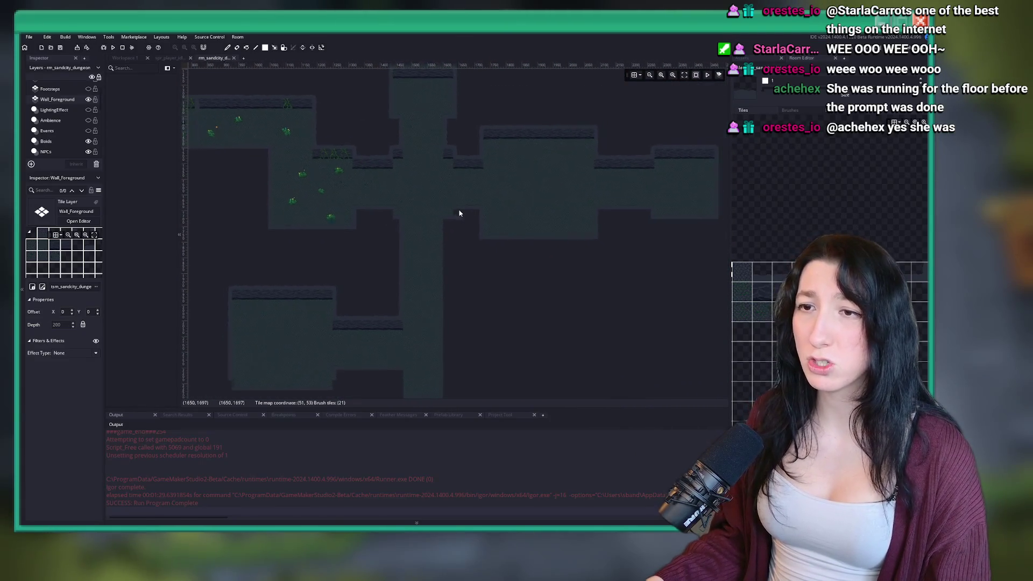
{"action": "left_click_drag", "start_coordinate": [390, 156], "coordinate": [686, 243]}
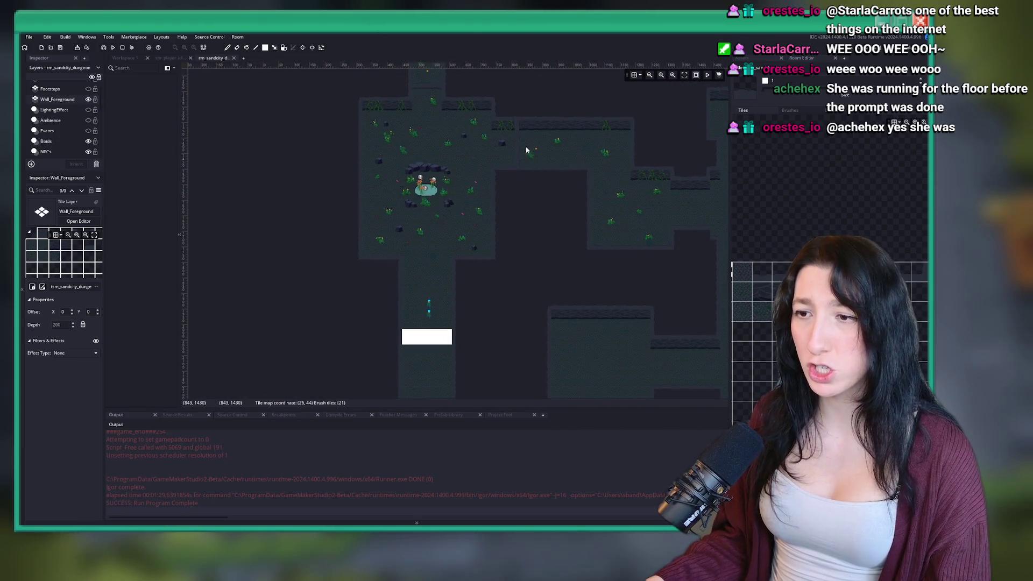
{"action": "left_click_drag", "start_coordinate": [525, 151], "coordinate": [512, 311]}
{"action": "scroll", "coordinate": [501, 311], "scroll_direction": "up", "scroll_amount": 5}
{"action": "mouse_move", "coordinate": [447, 372]}
{"action": "left_mouse_down"}
{"action": "mouse_move", "coordinate": [314, 291]}
{"action": "mouse_move", "coordinate": [335, 330]}
{"action": "mouse_move", "coordinate": [328, 232]}
{"action": "mouse_move", "coordinate": [366, 109]}
{"action": "left_mouse_up"}
{"action": "scroll", "coordinate": [502, 298], "scroll_direction": "up", "scroll_amount": 2}
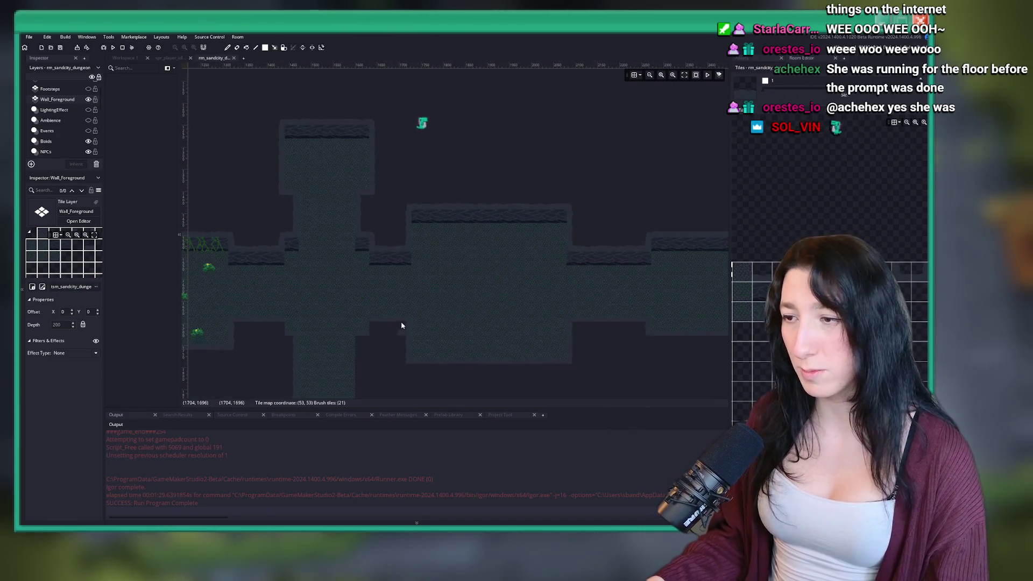
{"action": "left_click_drag", "start_coordinate": [401, 324], "coordinate": [482, 299]}
{"action": "scroll", "coordinate": [516, 293], "scroll_direction": "up", "scroll_amount": 4}
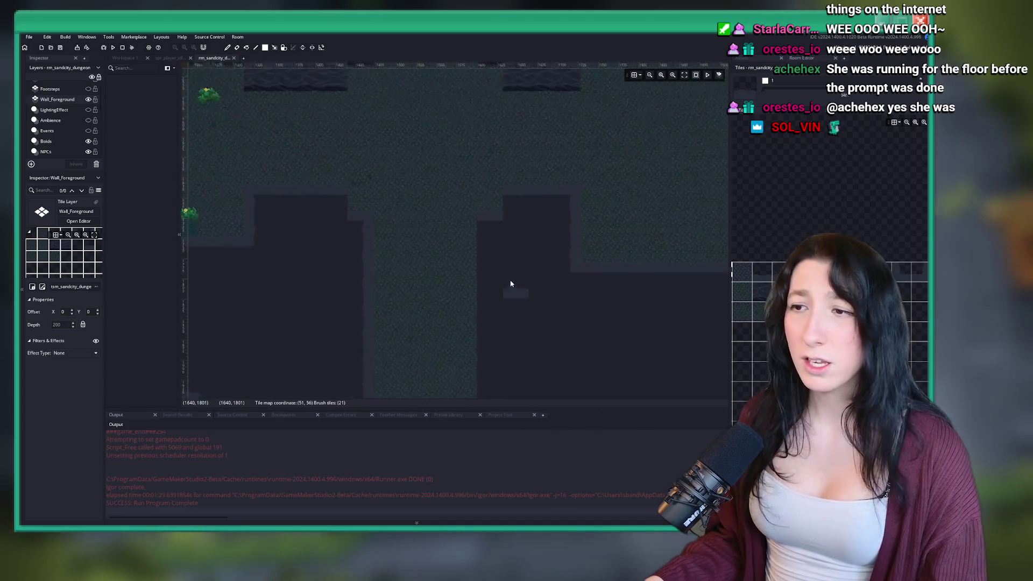
{"action": "scroll", "coordinate": [507, 291], "scroll_direction": "down", "scroll_amount": 5}
{"action": "mouse_move", "coordinate": [483, 177]}
{"action": "left_mouse_down"}
{"action": "mouse_move", "coordinate": [350, 143]}
{"action": "mouse_move", "coordinate": [313, 112]}
{"action": "left_mouse_up"}
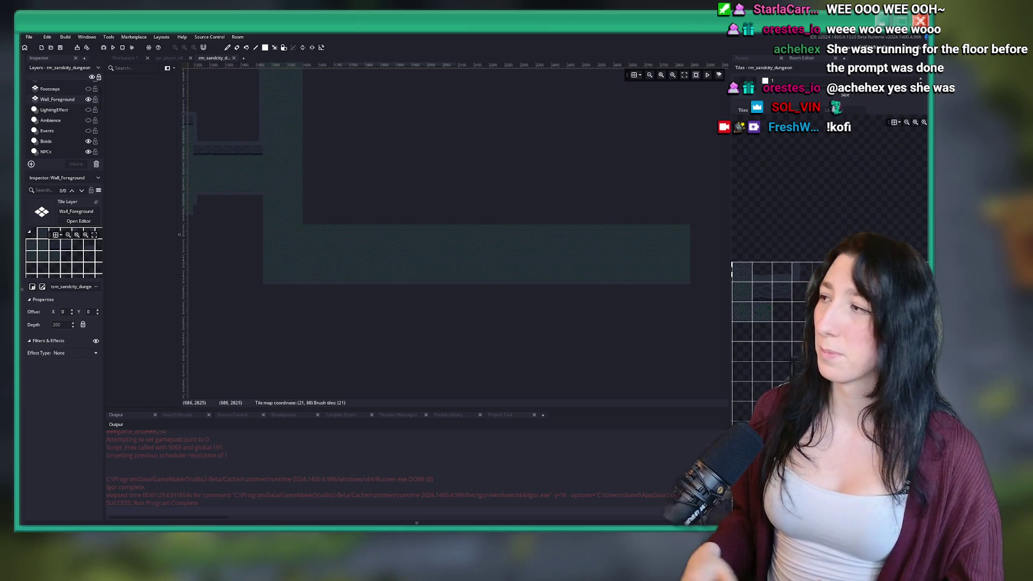
{"action": "scroll", "coordinate": [408, 231], "scroll_direction": "up", "scroll_amount": 4}
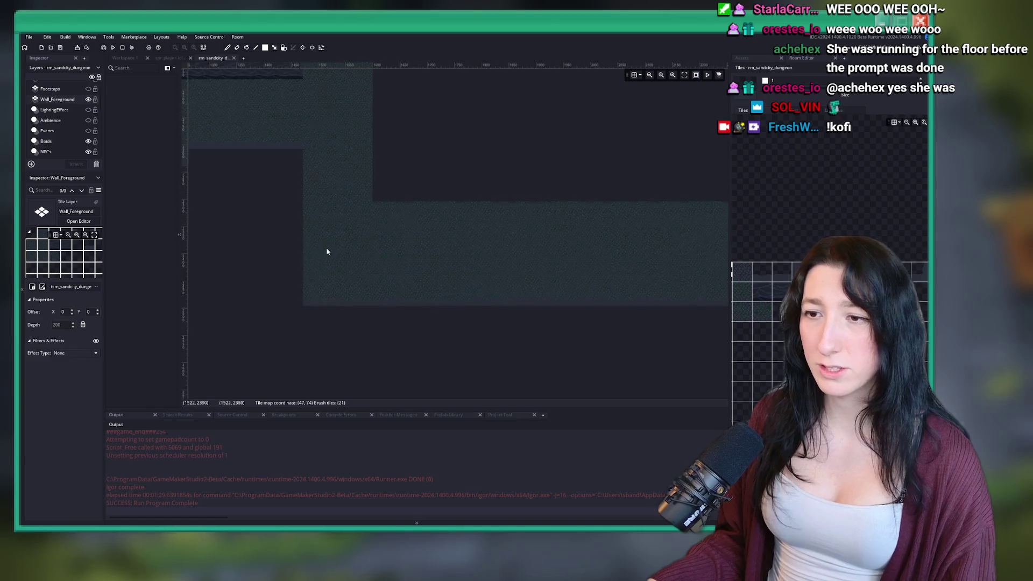
{"action": "scroll", "coordinate": [45, 142], "scroll_direction": "down", "scroll_amount": 1}
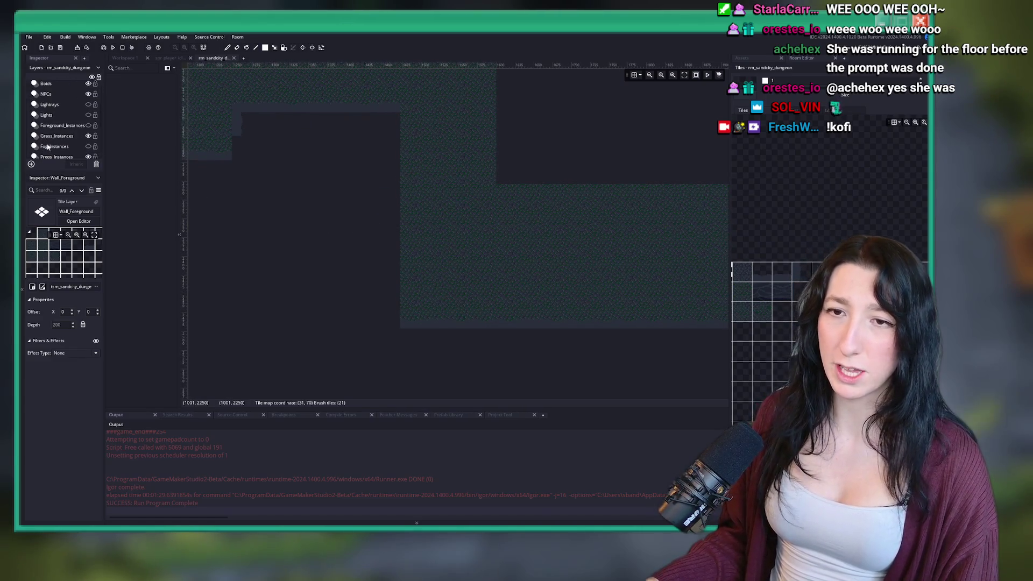
Make the Walls layer active and paint a vertical strip of wall tiles.
{"action": "scroll", "coordinate": [47, 146], "scroll_direction": "down", "scroll_amount": 5}
{"action": "left_click", "coordinate": [45, 153]}
{"action": "left_click", "coordinate": [46, 144]}
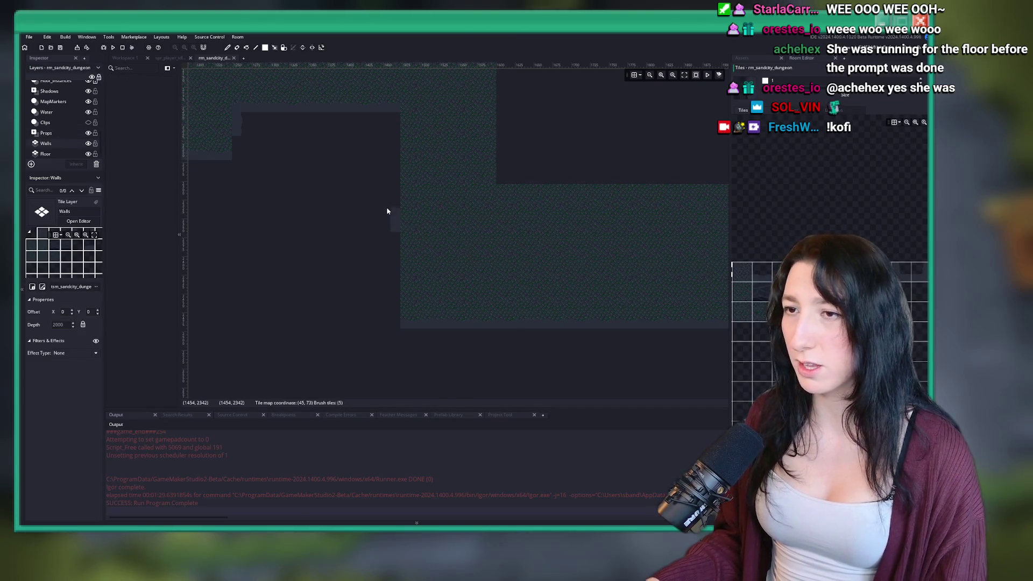
{"action": "left_click_drag", "start_coordinate": [393, 134], "coordinate": [385, 305]}
{"action": "scroll", "coordinate": [383, 320], "scroll_direction": "up", "scroll_amount": 3}
{"action": "scroll", "coordinate": [468, 350], "scroll_direction": "right", "scroll_amount": 3}
{"action": "scroll", "coordinate": [450, 189], "scroll_direction": "up", "scroll_amount": 2}
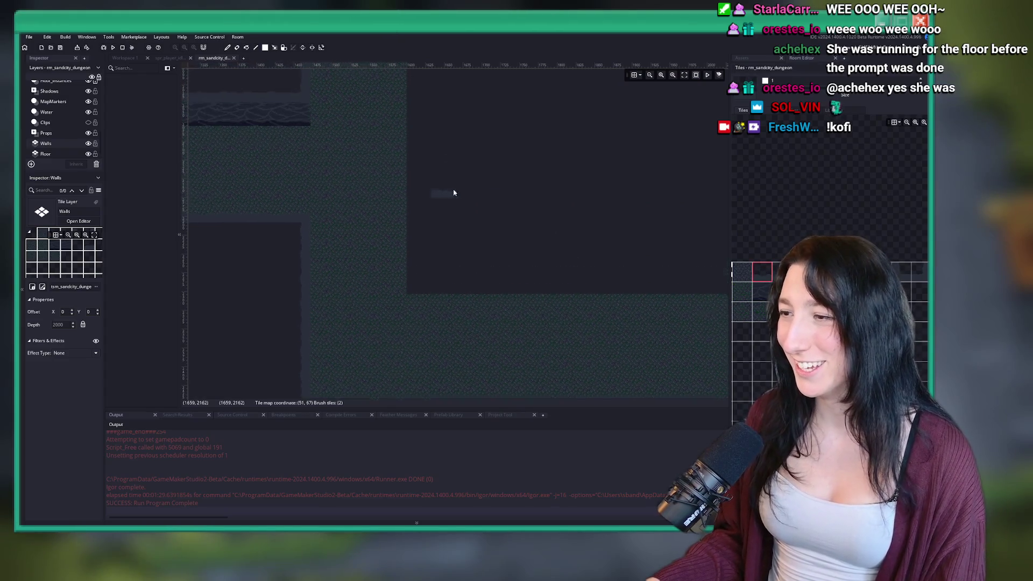
{"action": "scroll", "coordinate": [450, 189], "scroll_direction": "left", "scroll_amount": 1}
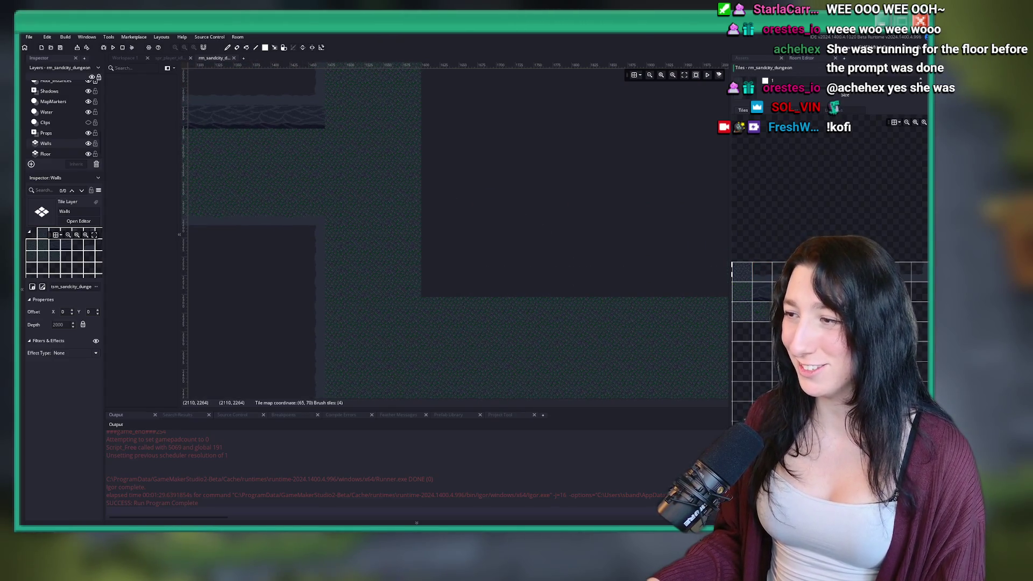
{"action": "scroll", "coordinate": [521, 327], "scroll_direction": "down", "scroll_amount": 3}
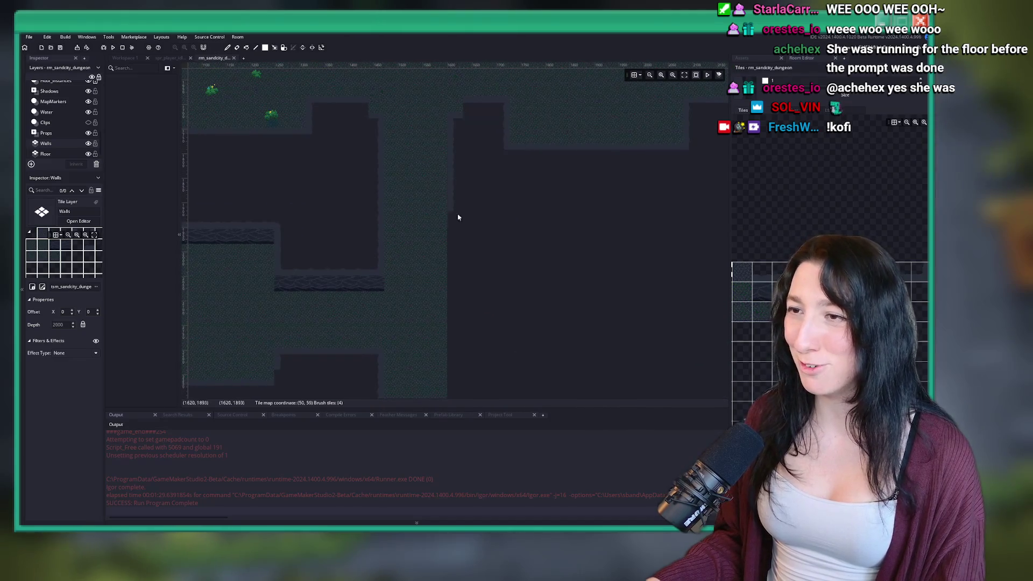
{"action": "scroll", "coordinate": [457, 297], "scroll_direction": "down", "scroll_amount": 5}
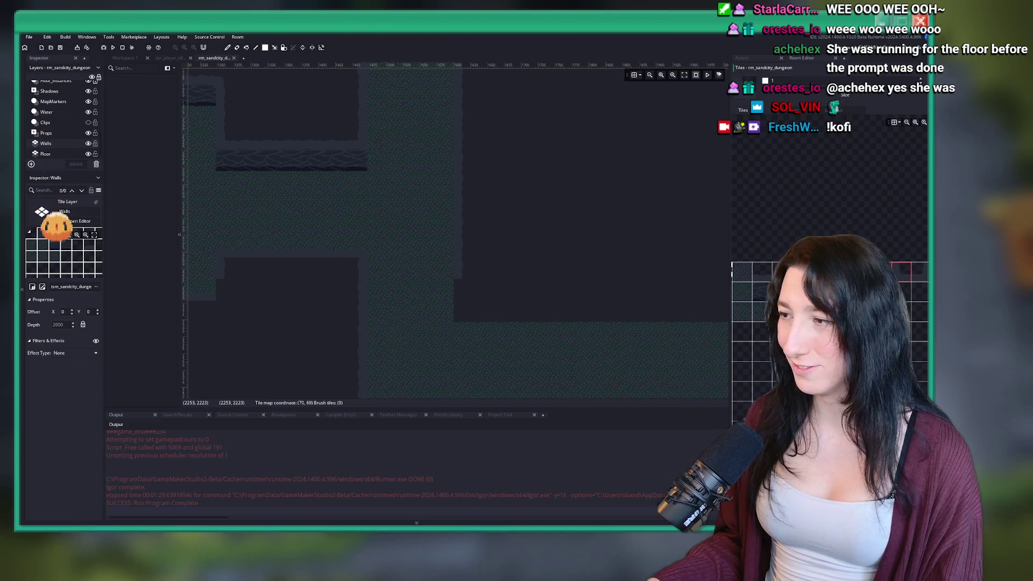
{"action": "scroll", "coordinate": [503, 293], "scroll_direction": "right", "scroll_amount": 2}
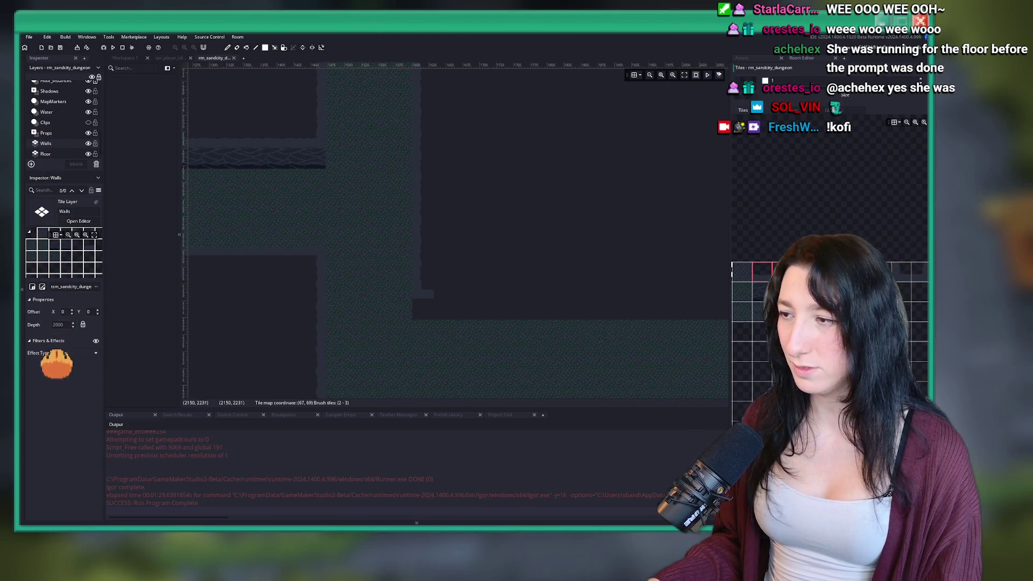
{"action": "scroll", "coordinate": [599, 293], "scroll_direction": "down", "scroll_amount": 2}
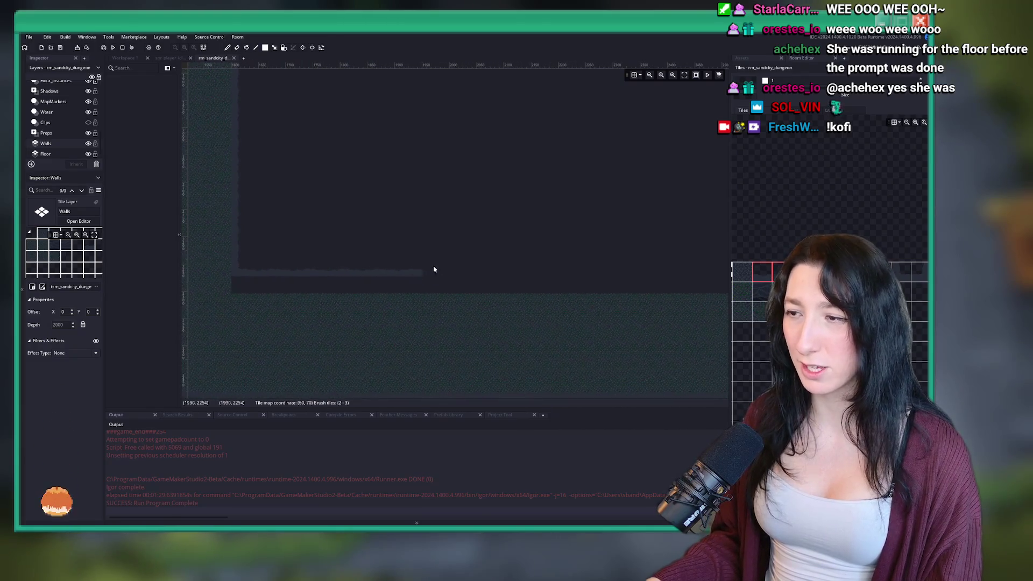
{"action": "scroll", "coordinate": [575, 266], "scroll_direction": "down", "scroll_amount": 1}
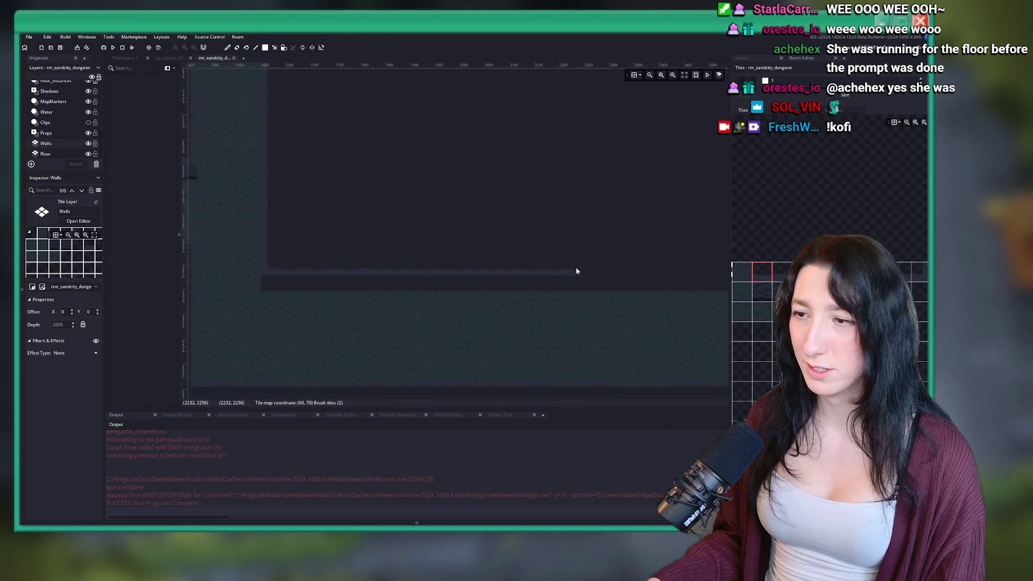
{"action": "scroll", "coordinate": [472, 254], "scroll_direction": "up", "scroll_amount": 1}
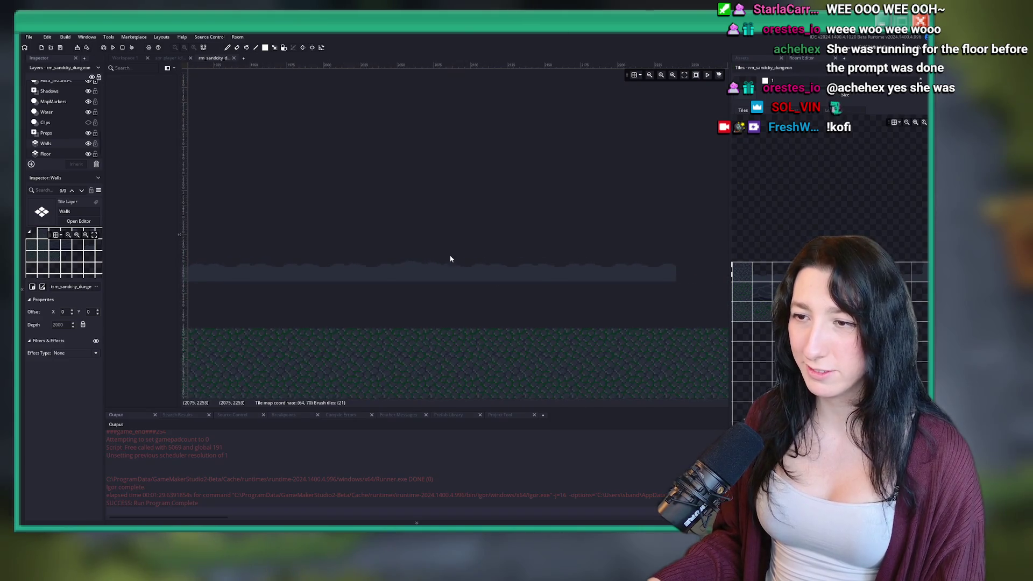
{"action": "scroll", "coordinate": [433, 211], "scroll_direction": "up", "scroll_amount": 1}
{"action": "scroll", "coordinate": [433, 211], "scroll_direction": "down", "scroll_amount": 4}
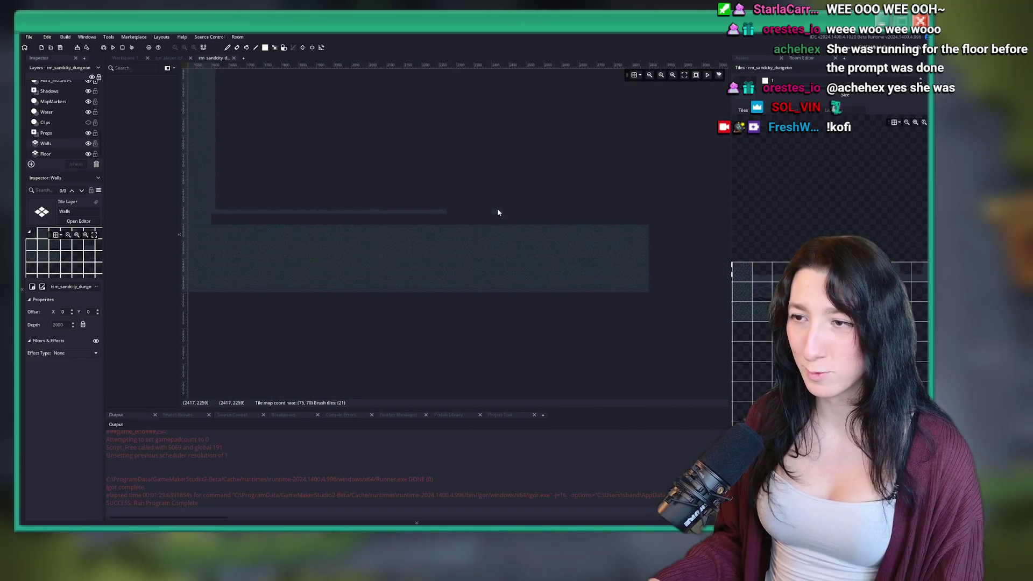
Pick a single wall tile and paint the horizontal wall strip end to end, filling its right end.
{"action": "left_click", "coordinate": [753, 275]}
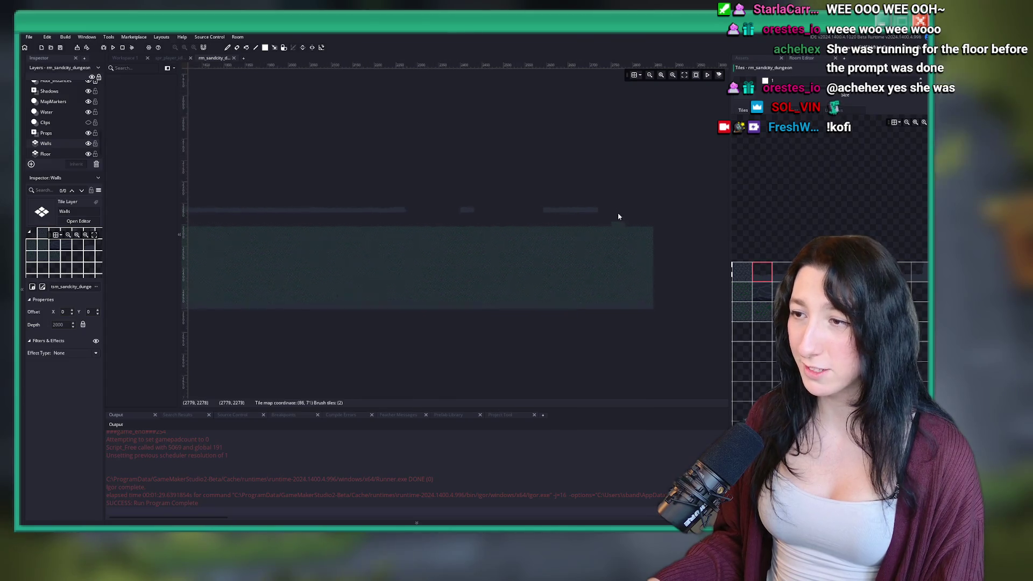
{"action": "scroll", "coordinate": [629, 214], "scroll_direction": "up", "scroll_amount": 2}
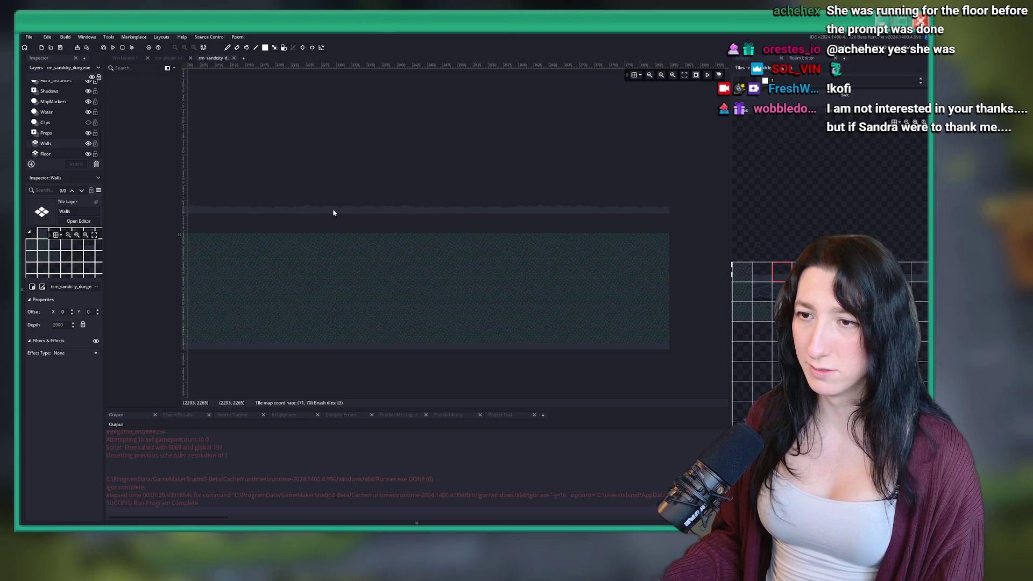
{"action": "scroll", "coordinate": [334, 213], "scroll_direction": "down", "scroll_amount": 1}
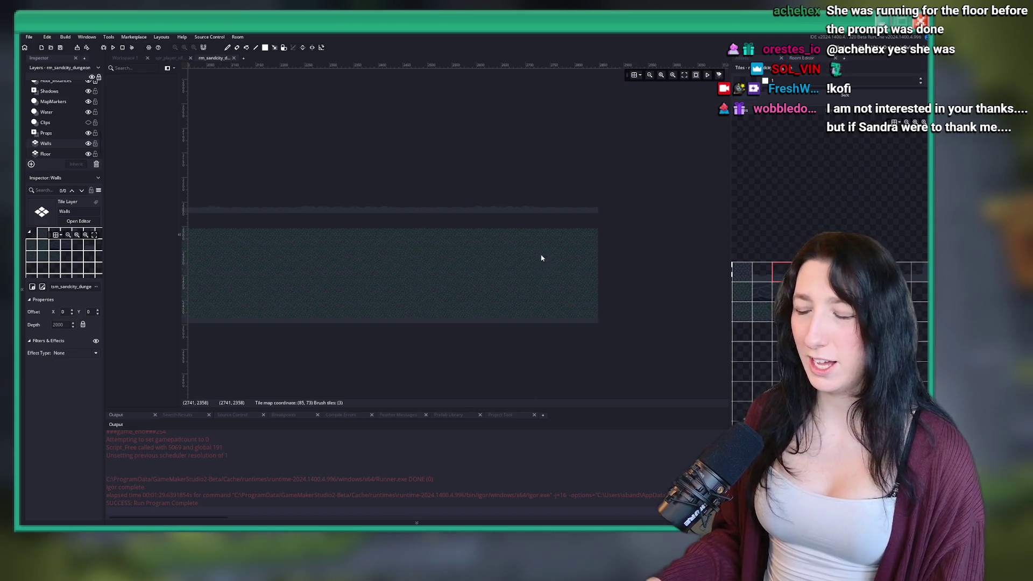
{"action": "scroll", "coordinate": [473, 250], "scroll_direction": "up", "scroll_amount": 2}
{"action": "scroll", "coordinate": [379, 232], "scroll_direction": "down", "scroll_amount": 3}
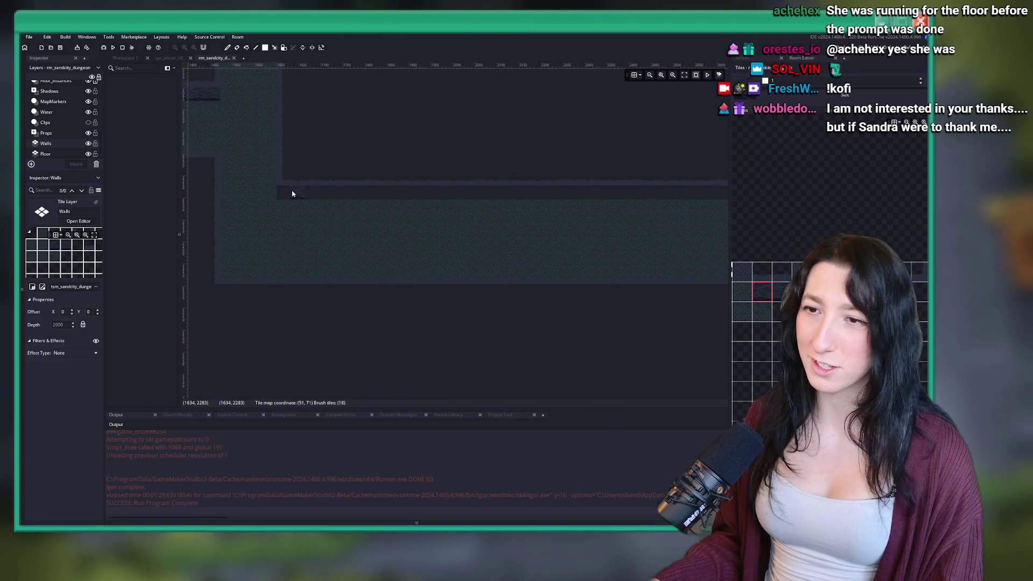
{"action": "left_click_drag", "start_coordinate": [289, 193], "coordinate": [610, 195]}
{"action": "scroll", "coordinate": [610, 196], "scroll_direction": "down", "scroll_amount": 1}
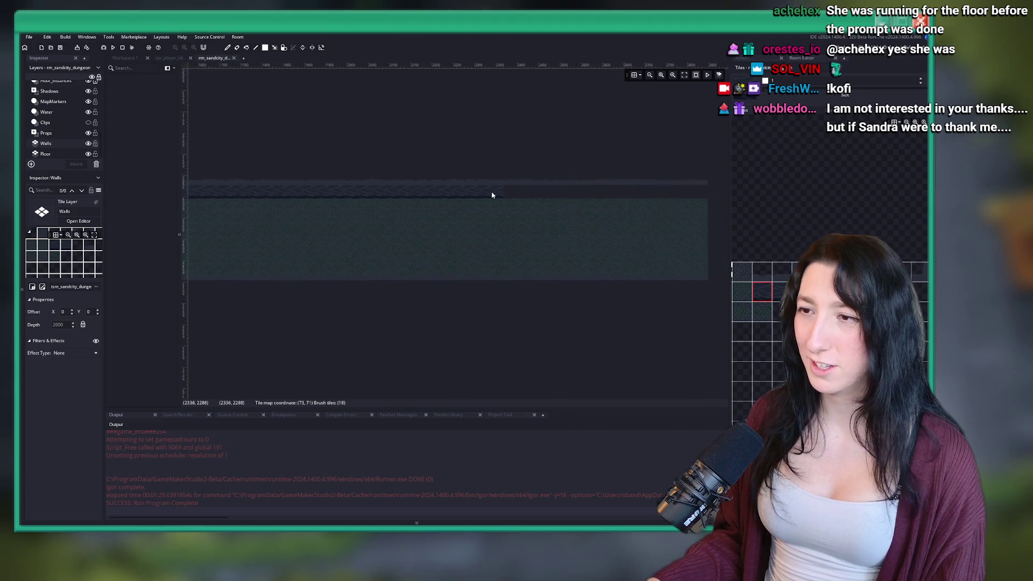
{"action": "left_click_drag", "start_coordinate": [694, 193], "coordinate": [512, 194]}
{"action": "scroll", "coordinate": [656, 198], "scroll_direction": "up", "scroll_amount": 1}
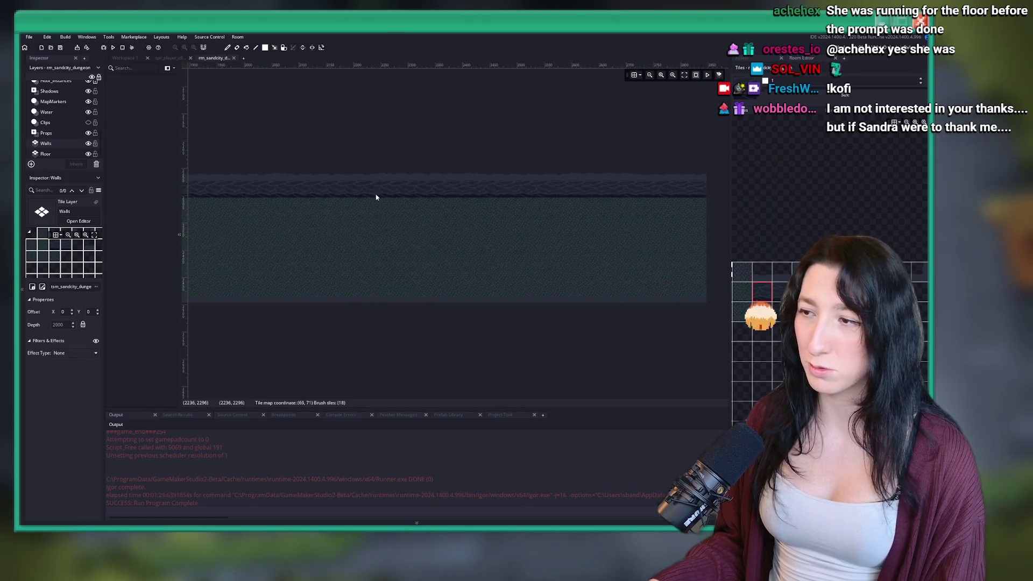
{"action": "left_click_drag", "start_coordinate": [376, 193], "coordinate": [594, 248]}
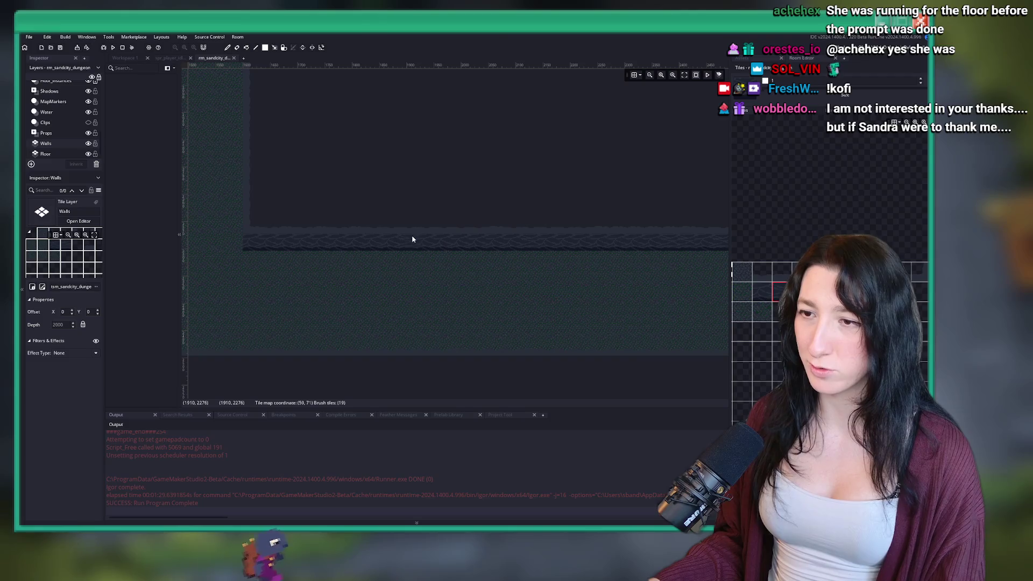
{"action": "scroll", "coordinate": [261, 246], "scroll_direction": "down", "scroll_amount": 2}
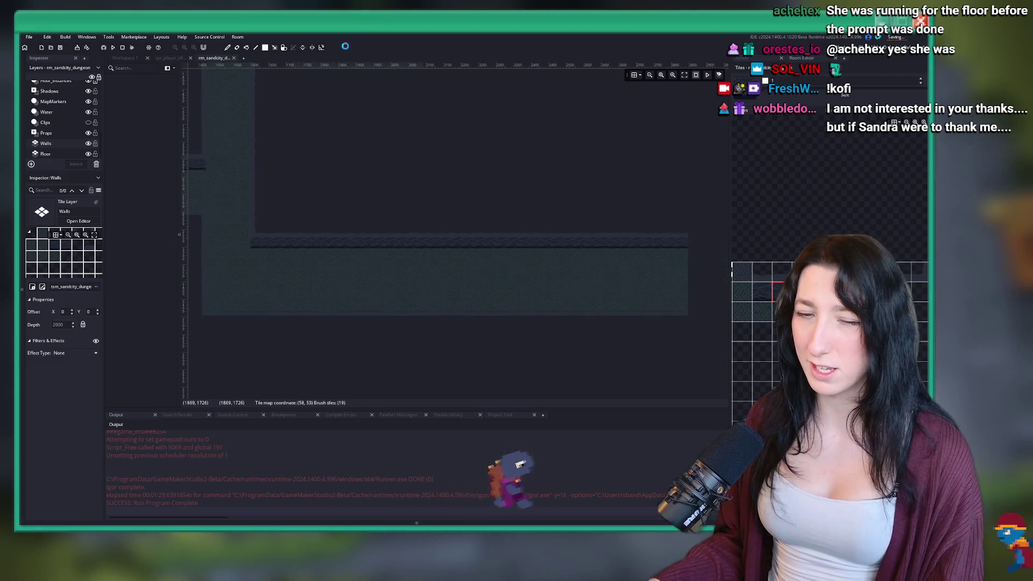
{"action": "scroll", "coordinate": [623, 235], "scroll_direction": "up", "scroll_amount": 2}
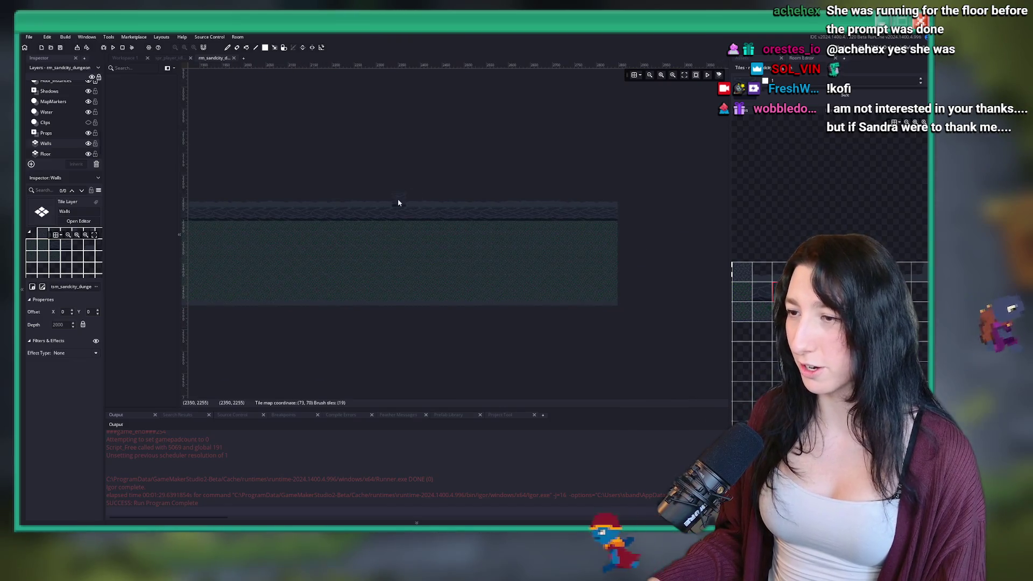
{"action": "scroll", "coordinate": [399, 203], "scroll_direction": "down", "scroll_amount": 3}
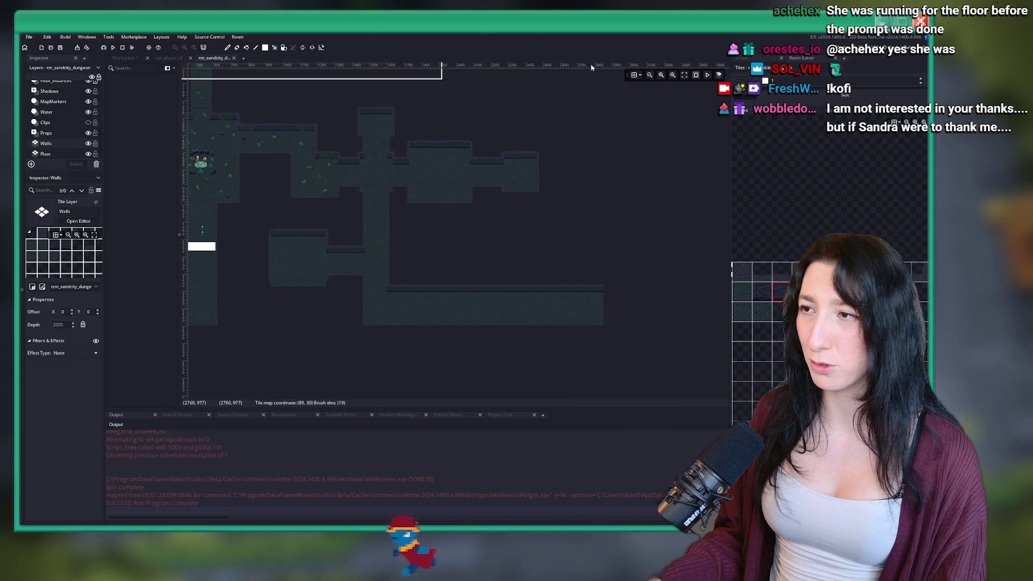
Hide the Walls layer so only the dungeon floors and grass props show.
{"action": "scroll", "coordinate": [549, 233], "scroll_direction": "up", "scroll_amount": 2}
{"action": "scroll", "coordinate": [565, 267], "scroll_direction": "up", "scroll_amount": 3}
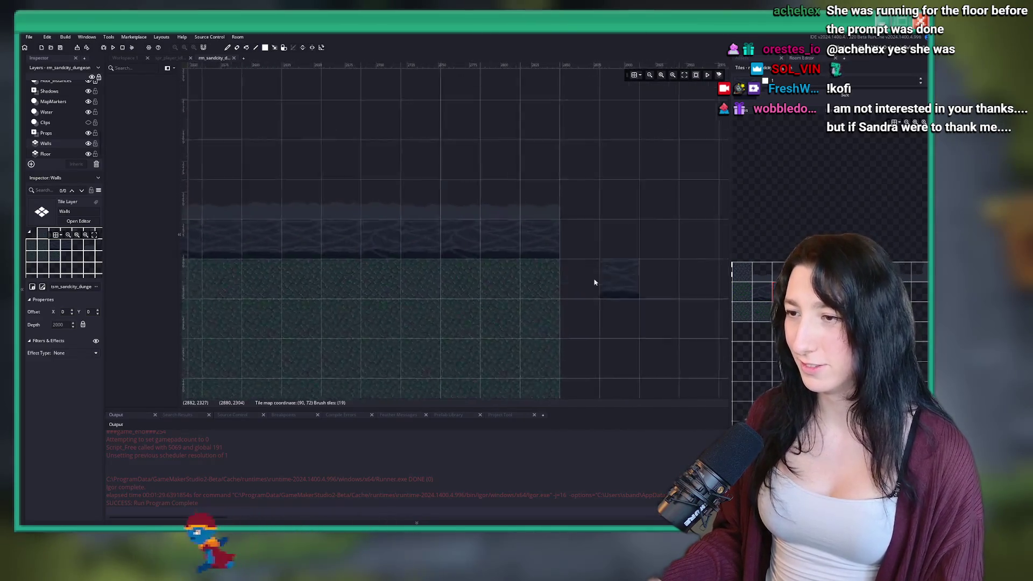
{"action": "scroll", "coordinate": [530, 203], "scroll_direction": "down", "scroll_amount": 1}
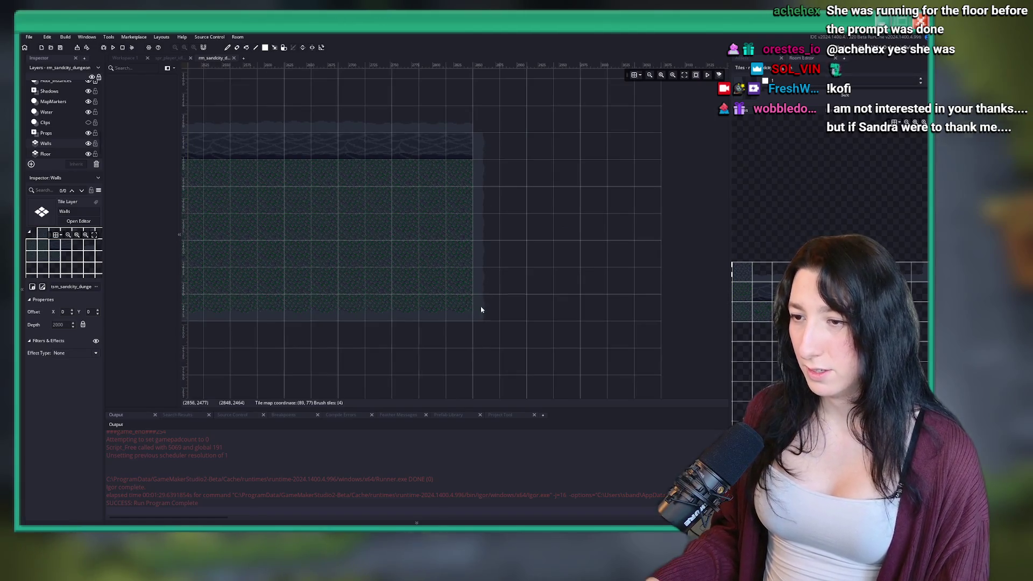
{"action": "scroll", "coordinate": [482, 306], "scroll_direction": "up", "scroll_amount": 2}
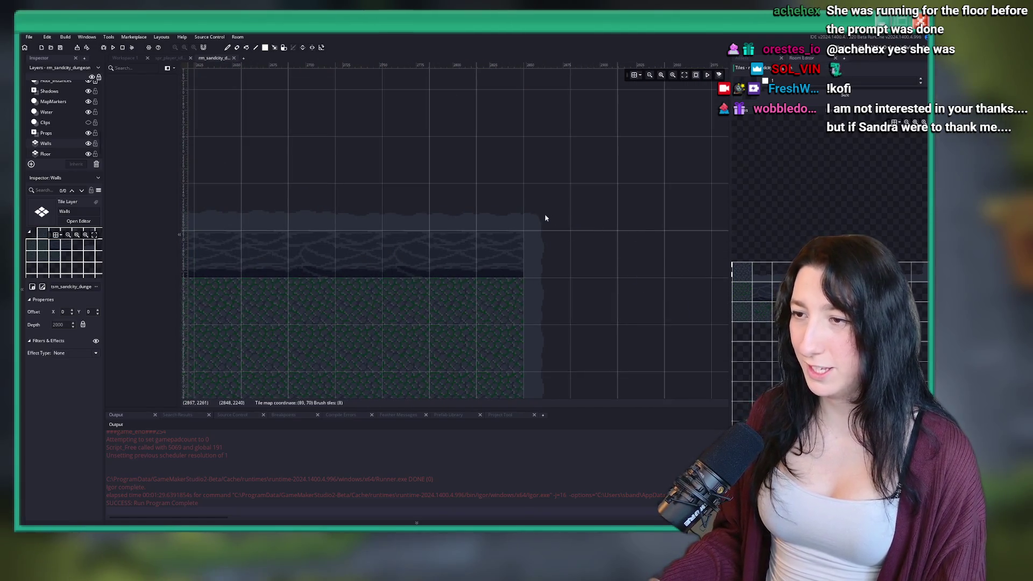
{"action": "scroll", "coordinate": [565, 250], "scroll_direction": "down", "scroll_amount": 2}
{"action": "scroll", "coordinate": [482, 203], "scroll_direction": "down", "scroll_amount": 3}
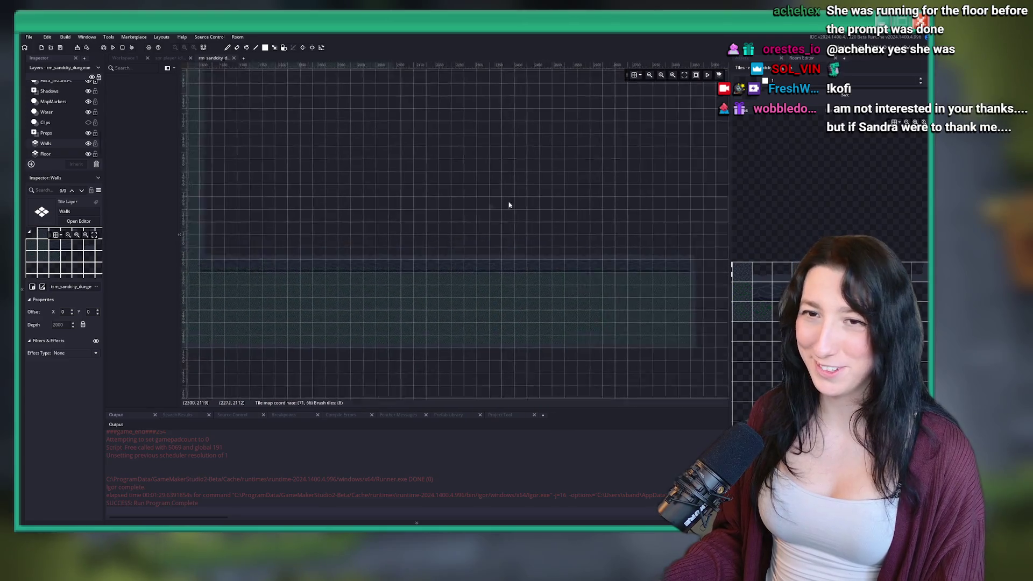
{"action": "scroll", "coordinate": [493, 202], "scroll_direction": "up", "scroll_amount": 3}
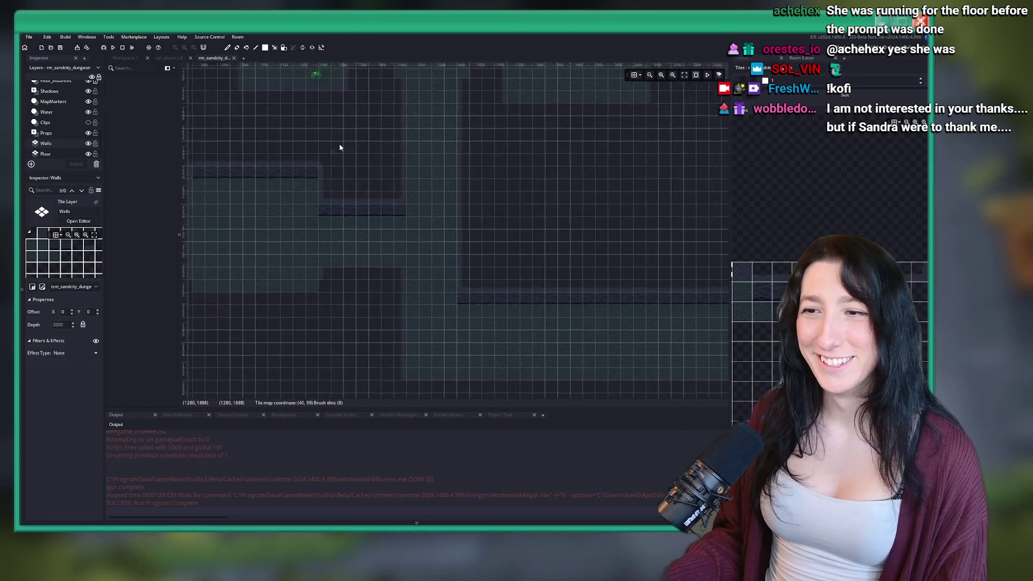
{"action": "left_click_drag", "start_coordinate": [576, 145], "coordinate": [520, 260]}
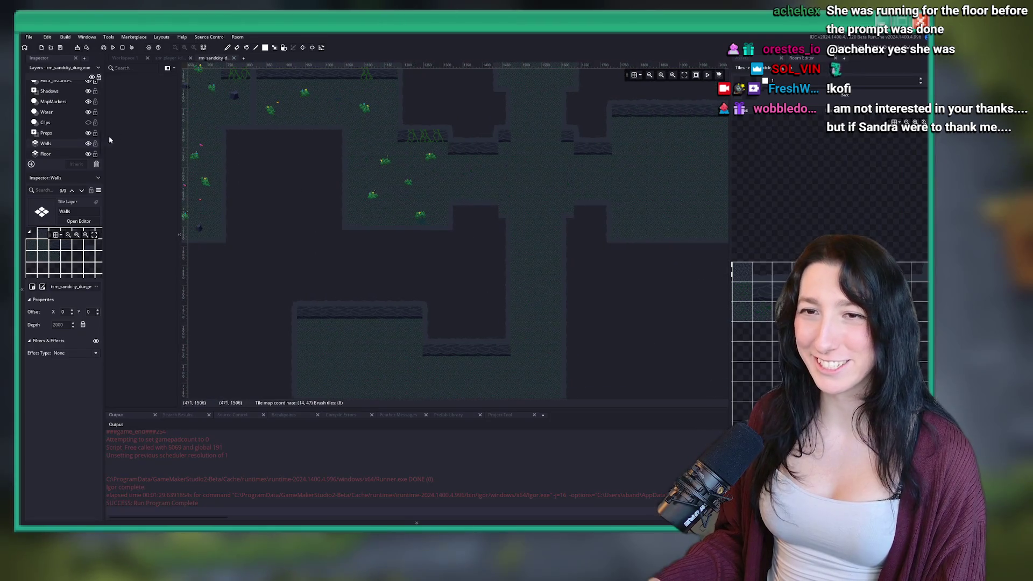
{"action": "left_click", "coordinate": [88, 143]}
Pan and zoom around the grass-filled rooms and connected corridors.
{"action": "scroll", "coordinate": [351, 307], "scroll_direction": "up", "scroll_amount": 1}
{"action": "mouse_move", "coordinate": [387, 208]}
{"action": "left_mouse_down"}
{"action": "mouse_move", "coordinate": [376, 351]}
{"action": "mouse_move", "coordinate": [505, 253]}
{"action": "left_mouse_up"}
{"action": "scroll", "coordinate": [532, 249], "scroll_direction": "down", "scroll_amount": 2}
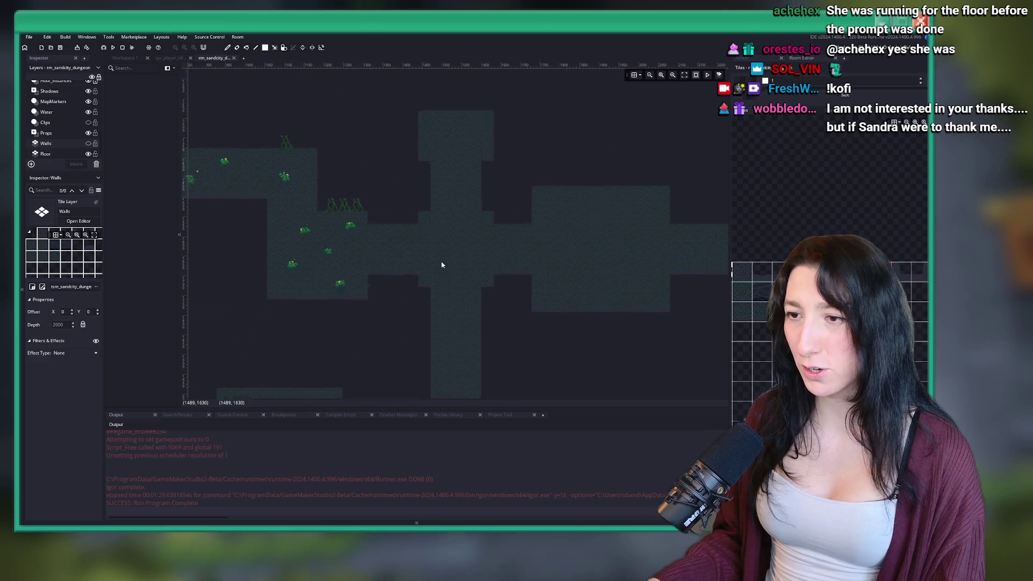
{"action": "scroll", "coordinate": [424, 309], "scroll_direction": "up", "scroll_amount": 2}
{"action": "left_click_drag", "start_coordinate": [424, 309], "coordinate": [520, 334]}
{"action": "scroll", "coordinate": [512, 244], "scroll_direction": "down", "scroll_amount": 1}
{"action": "mouse_move", "coordinate": [512, 244]}
{"action": "left_mouse_down"}
{"action": "mouse_move", "coordinate": [455, 220]}
{"action": "mouse_move", "coordinate": [487, 95]}
{"action": "mouse_move", "coordinate": [522, 212]}
{"action": "mouse_move", "coordinate": [639, 351]}
{"action": "mouse_move", "coordinate": [498, 200]}
{"action": "left_mouse_up"}
{"action": "scroll", "coordinate": [499, 201], "scroll_direction": "down", "scroll_amount": 1}
{"action": "scroll", "coordinate": [494, 159], "scroll_direction": "down", "scroll_amount": 1}
{"action": "mouse_move", "coordinate": [493, 160]}
{"action": "left_mouse_down"}
{"action": "mouse_move", "coordinate": [456, 145]}
{"action": "mouse_move", "coordinate": [480, 328]}
{"action": "mouse_move", "coordinate": [434, 321]}
{"action": "mouse_move", "coordinate": [220, 222]}
{"action": "left_mouse_up"}
{"action": "scroll", "coordinate": [446, 154], "scroll_direction": "up", "scroll_amount": 2}
{"action": "scroll", "coordinate": [446, 153], "scroll_direction": "down", "scroll_amount": 1}
{"action": "scroll", "coordinate": [406, 315], "scroll_direction": "down", "scroll_amount": 1}
{"action": "left_click_drag", "start_coordinate": [405, 316], "coordinate": [447, 200]}
{"action": "scroll", "coordinate": [470, 237], "scroll_direction": "up", "scroll_amount": 2}
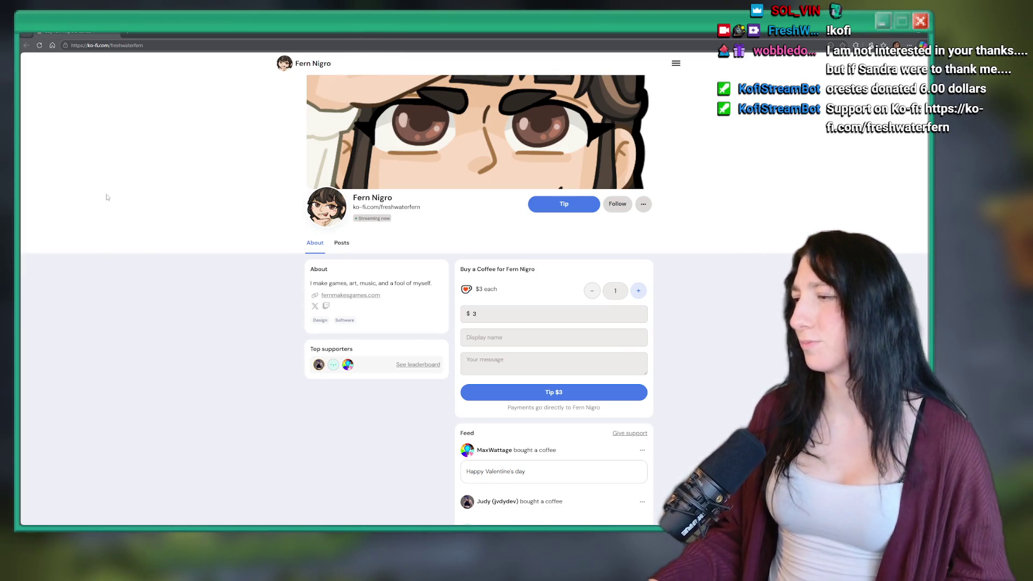
Look at the Ko-fi page's Posts tab, then return to its About section.
{"action": "scroll", "coordinate": [316, 269], "scroll_direction": "down", "scroll_amount": 3}
{"action": "right_click", "coordinate": [249, 245]}
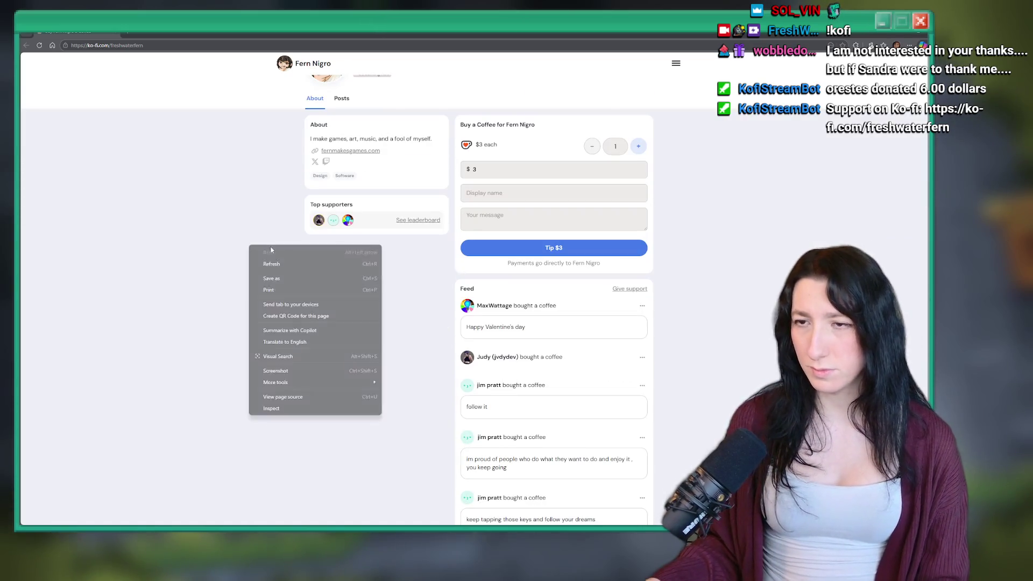
{"action": "left_click", "coordinate": [270, 205]}
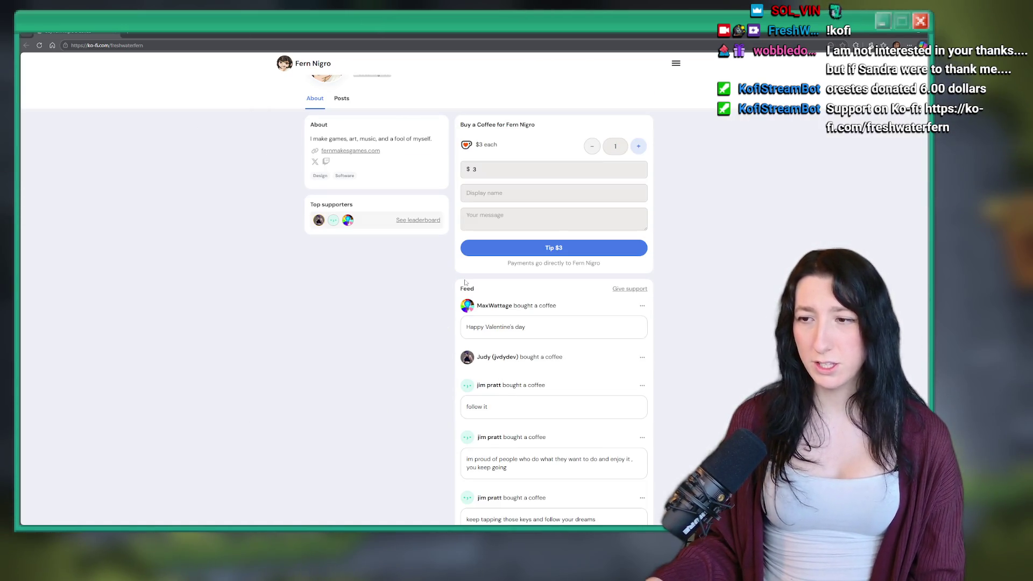
{"action": "scroll", "coordinate": [323, 183], "scroll_direction": "up", "scroll_amount": 2}
{"action": "left_click", "coordinate": [341, 171]}
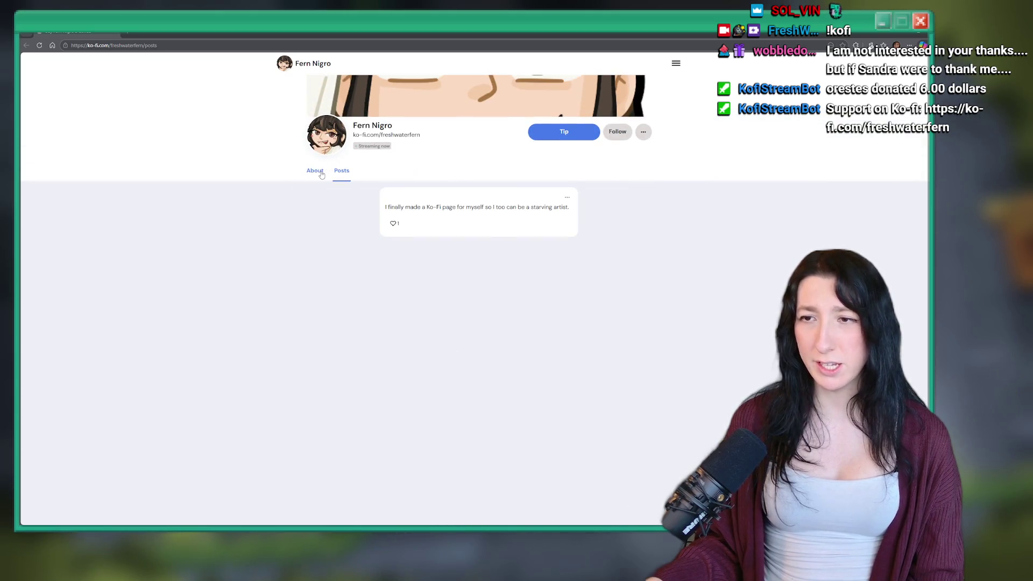
{"action": "left_click", "coordinate": [316, 175]}
{"action": "left_click", "coordinate": [341, 171]}
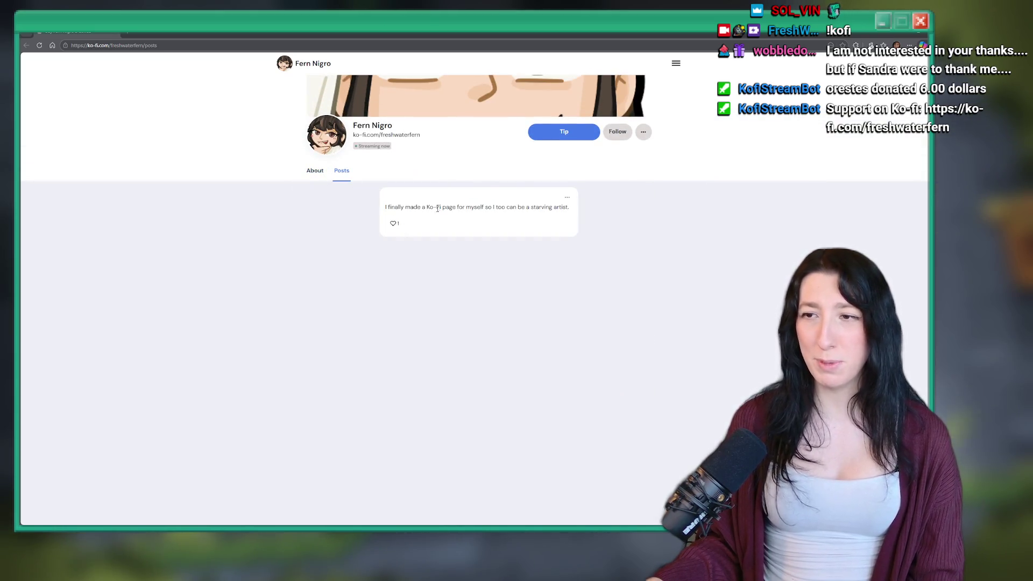
{"action": "left_click", "coordinate": [317, 184]}
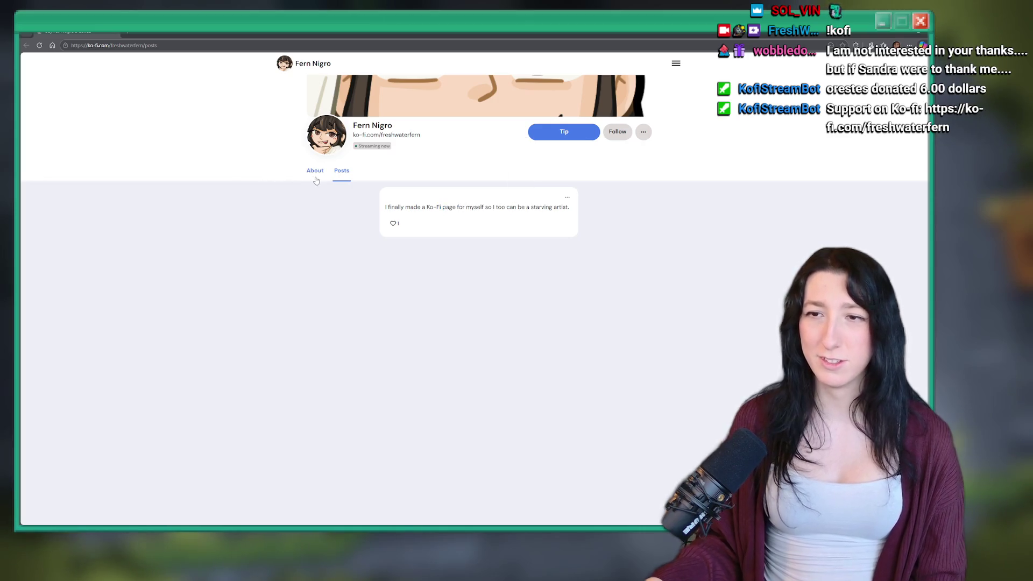
{"action": "left_click", "coordinate": [318, 172]}
Reload the Ko-fi page and switch back to the GameMaker room editor.
{"action": "scroll", "coordinate": [340, 176], "scroll_direction": "down", "scroll_amount": 4}
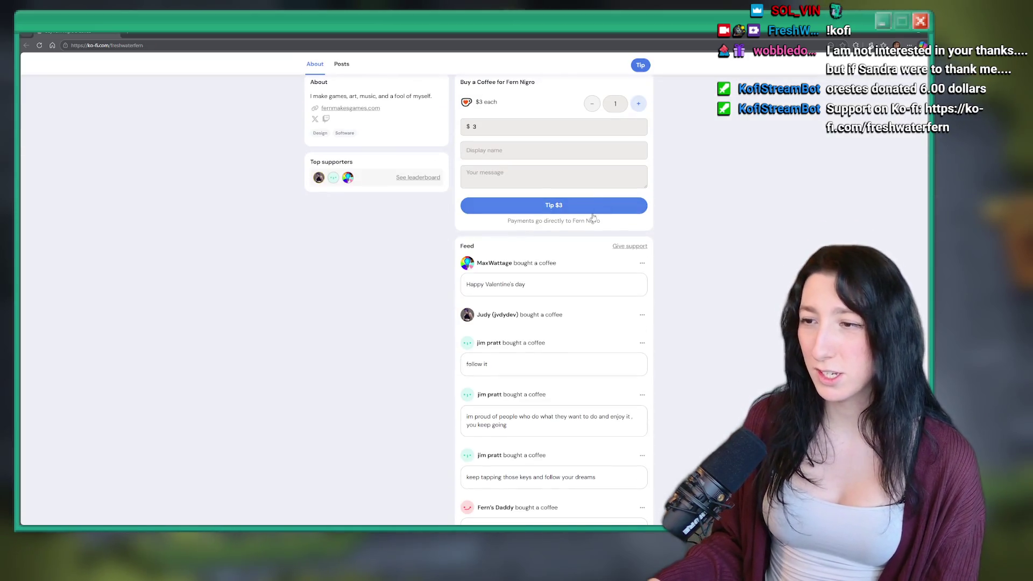
{"action": "right_click", "coordinate": [366, 239]}
{"action": "left_click", "coordinate": [401, 257]}
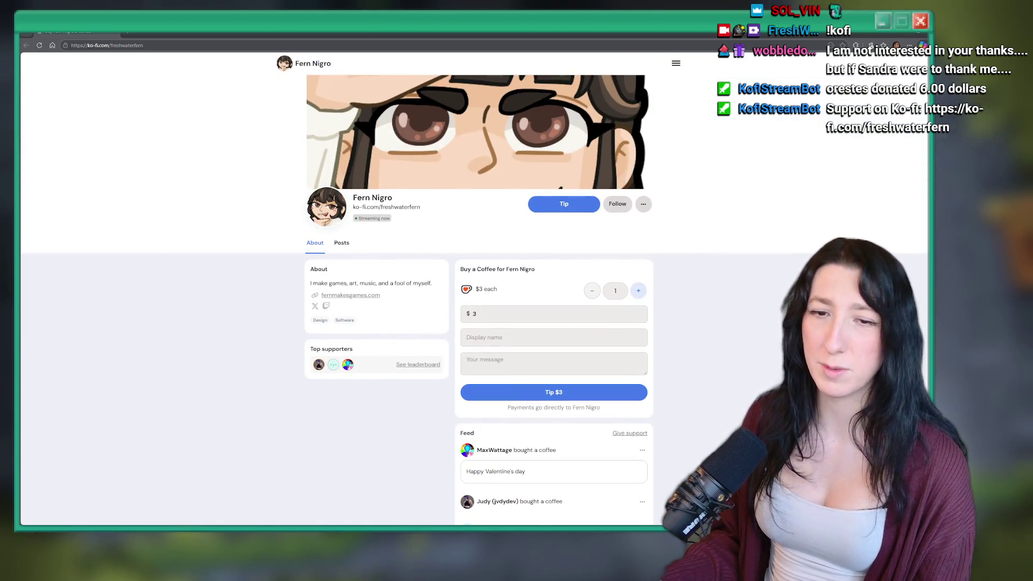
{"action": "key", "text": "alt+Tab"}
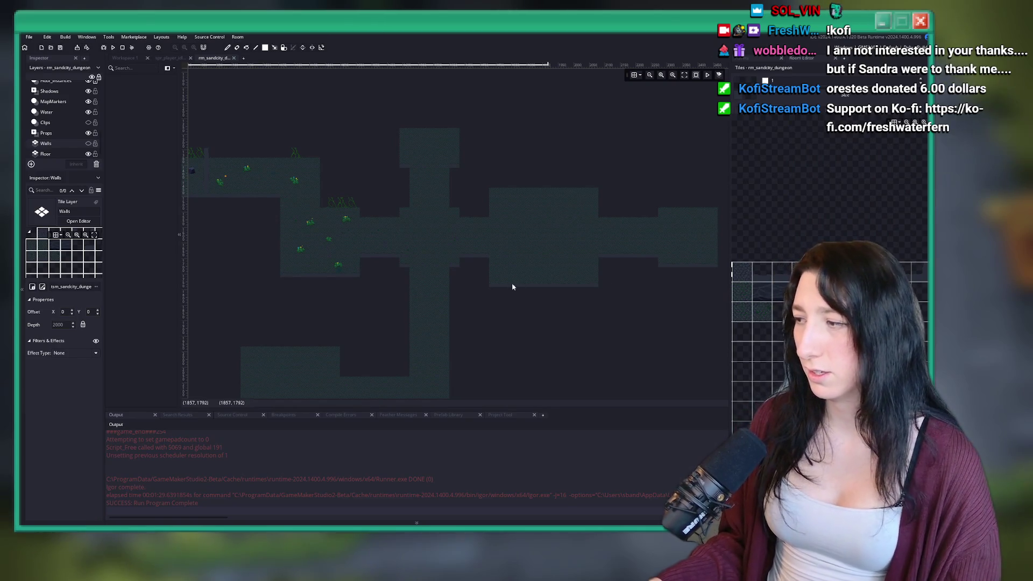
Turn the Walls layer back on and zoom out over the whole Sand City dungeon.
{"action": "scroll", "coordinate": [511, 279], "scroll_direction": "up", "scroll_amount": 3}
{"action": "scroll", "coordinate": [571, 223], "scroll_direction": "up", "scroll_amount": 2}
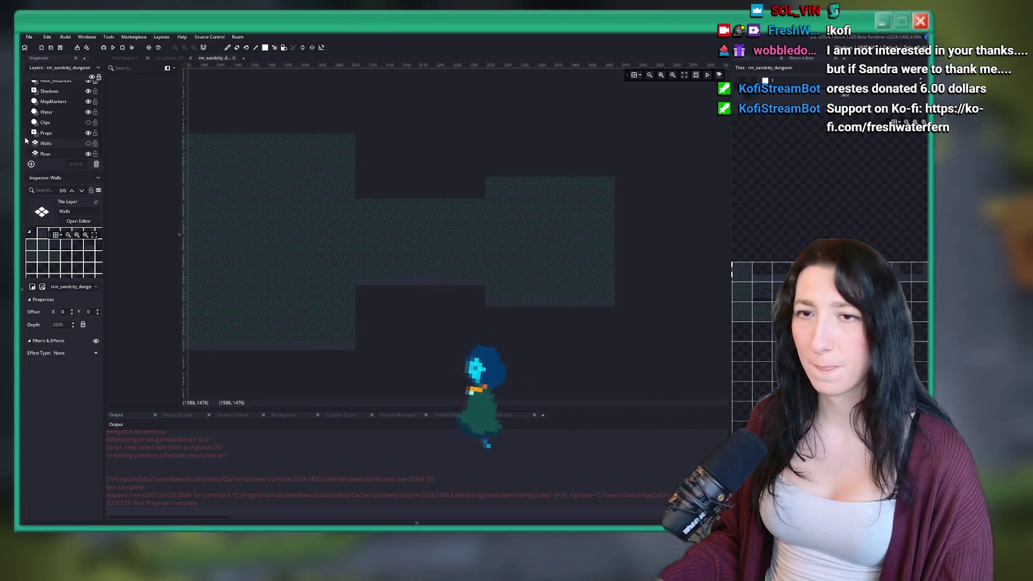
{"action": "left_click", "coordinate": [89, 143]}
{"action": "left_click", "coordinate": [89, 144]}
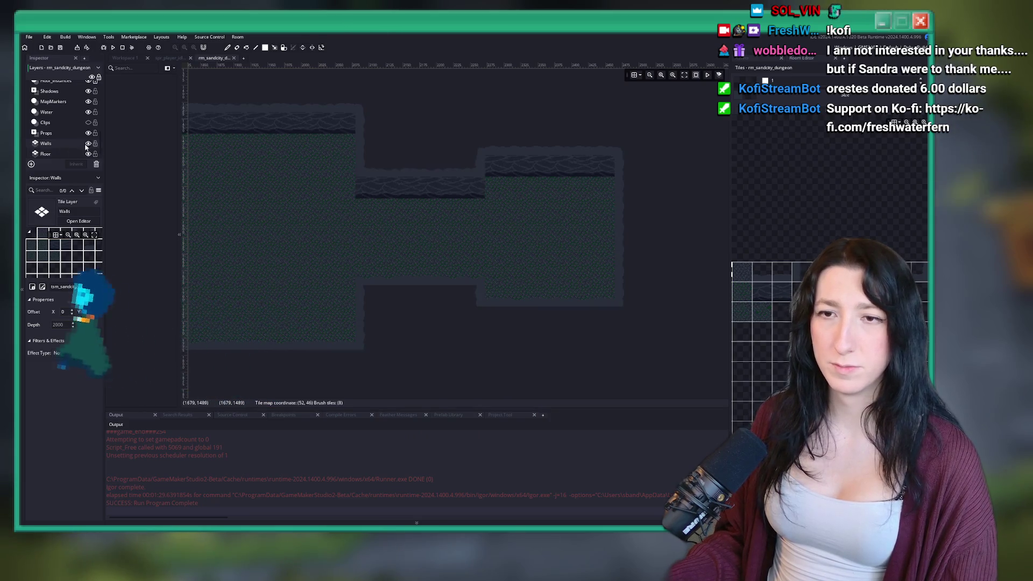
{"action": "scroll", "coordinate": [491, 216], "scroll_direction": "down", "scroll_amount": 5}
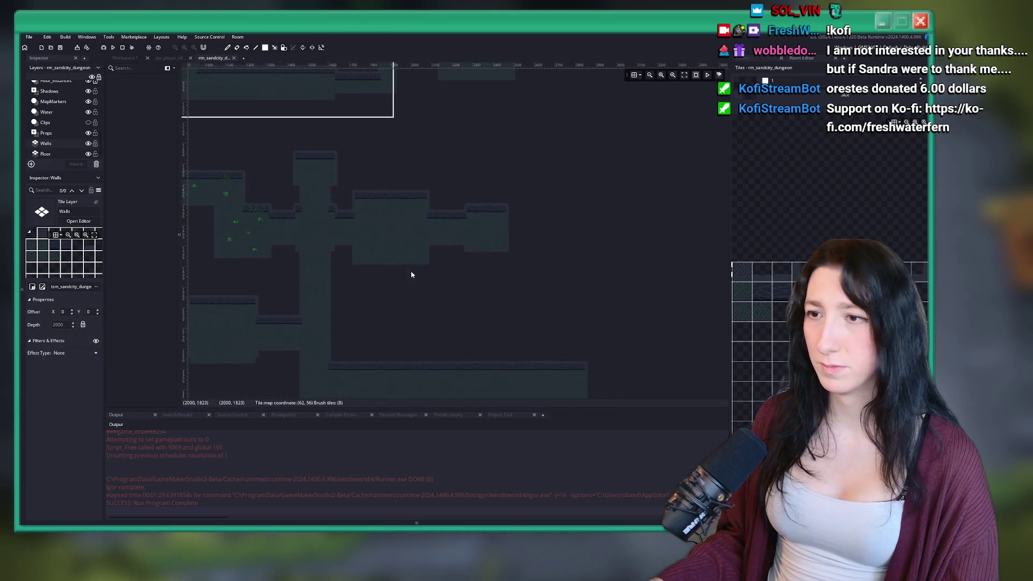
{"action": "scroll", "coordinate": [403, 203], "scroll_direction": "up", "scroll_amount": 5}
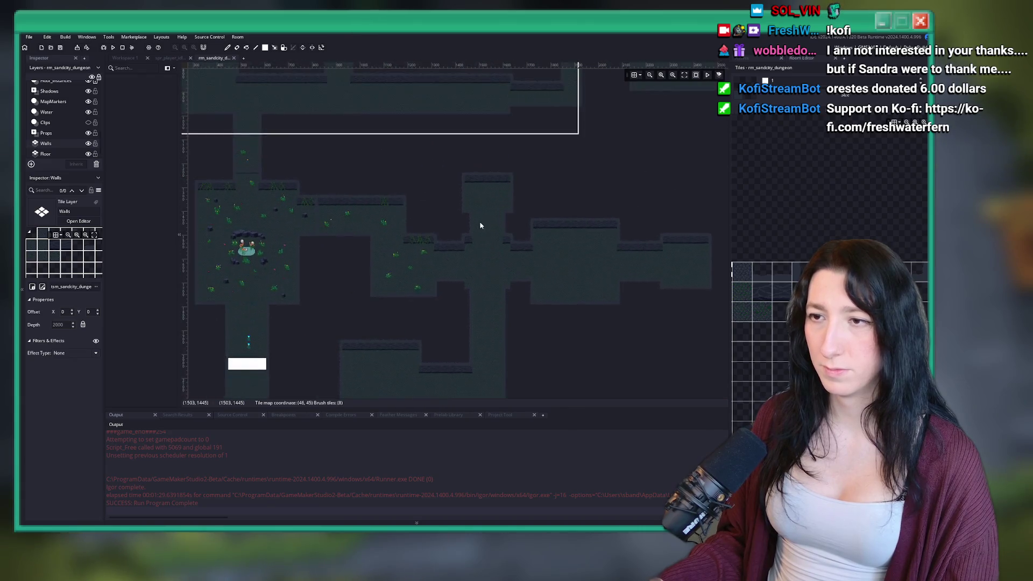
{"action": "scroll", "coordinate": [542, 337], "scroll_direction": "up", "scroll_amount": 3}
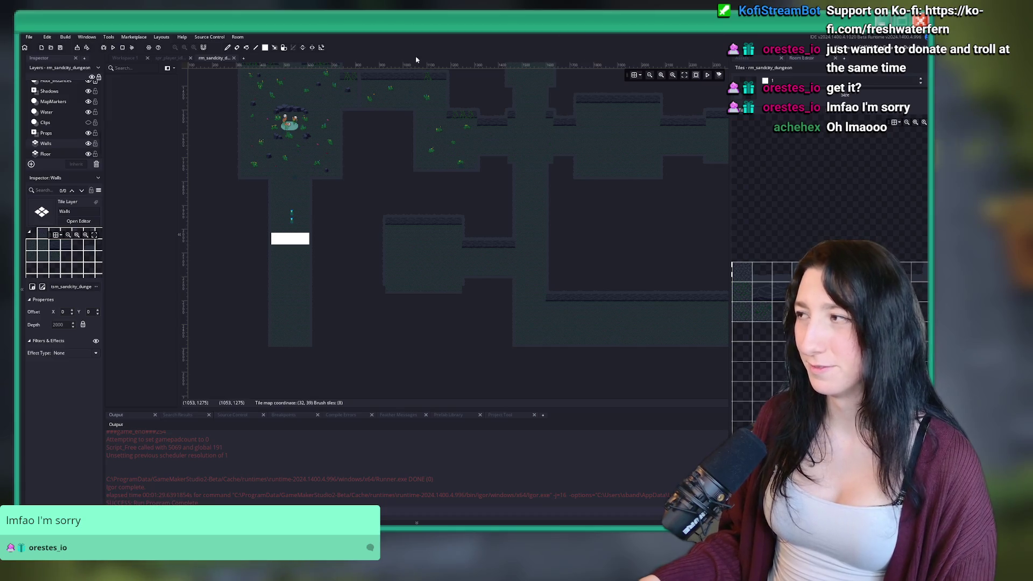
Show the project's asset tree beside the room and bring up the Ko-fi dashboard window.
{"action": "scroll", "coordinate": [466, 178], "scroll_direction": "up", "scroll_amount": 2}
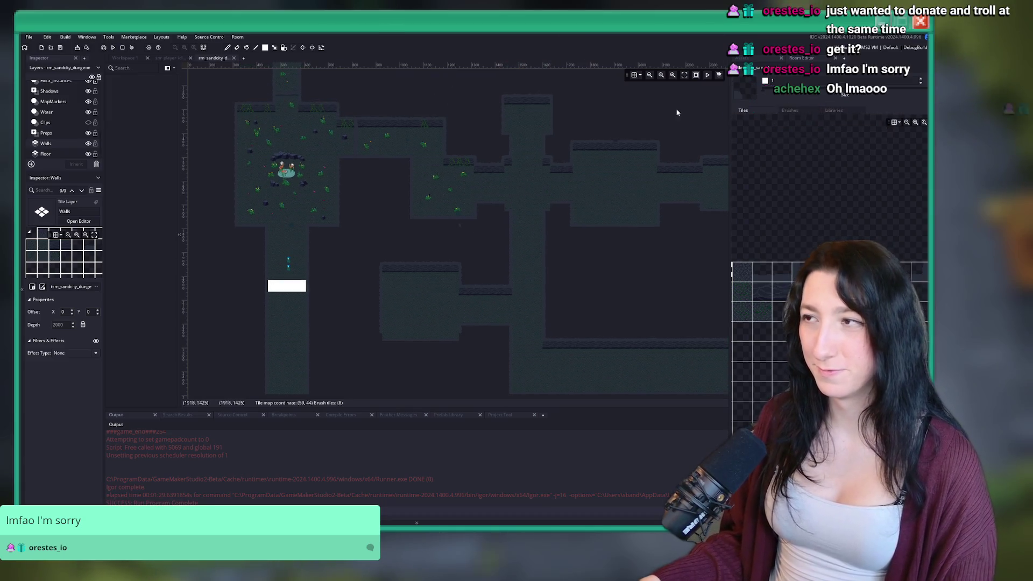
{"action": "left_click", "coordinate": [764, 62]}
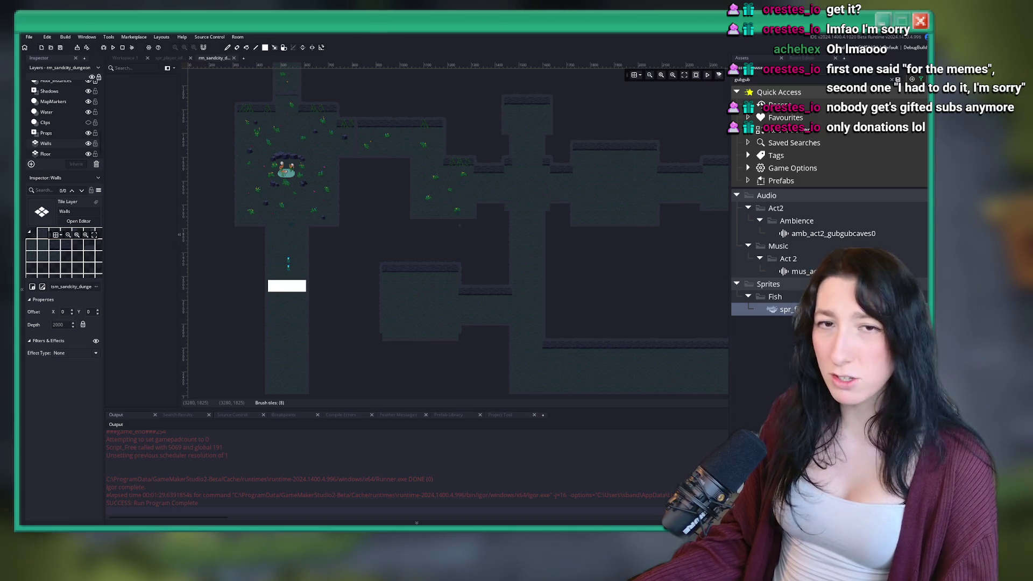
{"action": "mouse_move", "coordinate": [753, 580]}
{"action": "left_mouse_down"}
{"action": "mouse_move", "coordinate": [707, 391]}
{"action": "mouse_move", "coordinate": [655, 438]}
{"action": "mouse_move", "coordinate": [665, 356]}
{"action": "left_mouse_up"}
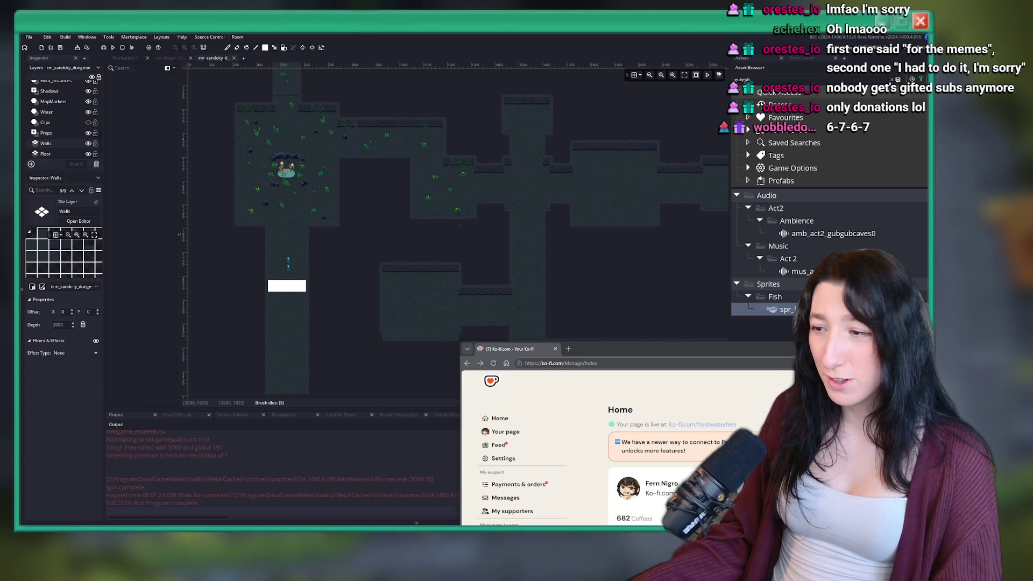
Zoom the Ko-fi dashboard to 110%, then minimise the browser window.
{"action": "key", "text": "ctrl+plus"}
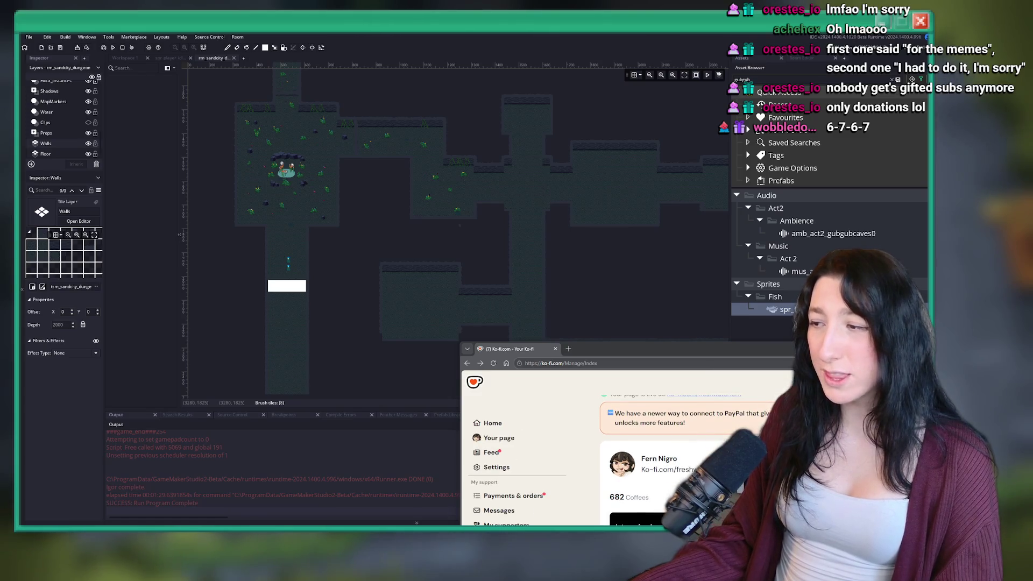
{"action": "scroll", "coordinate": [694, 441], "scroll_direction": "up", "scroll_amount": 1}
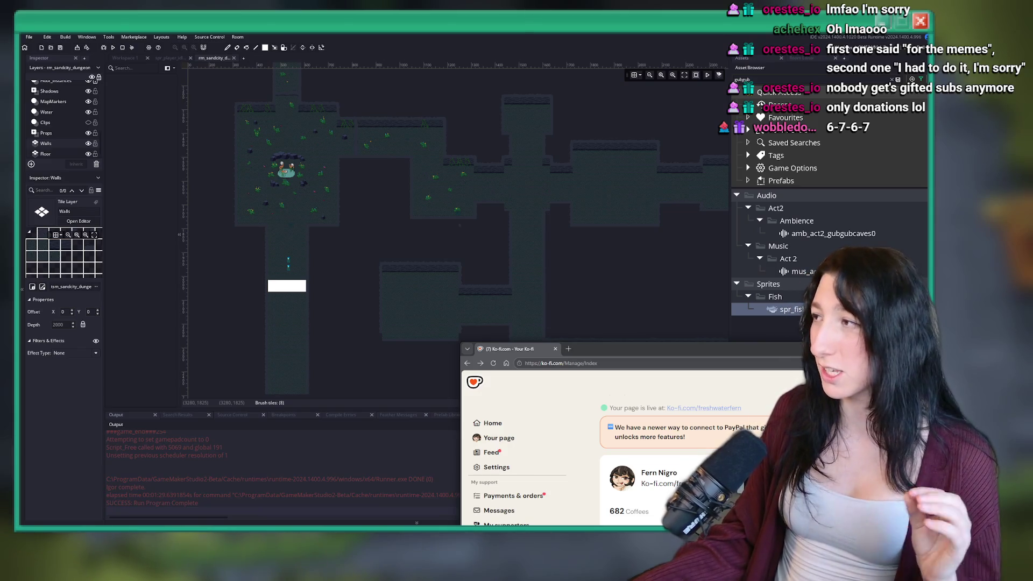
{"action": "key", "text": "super+Down"}
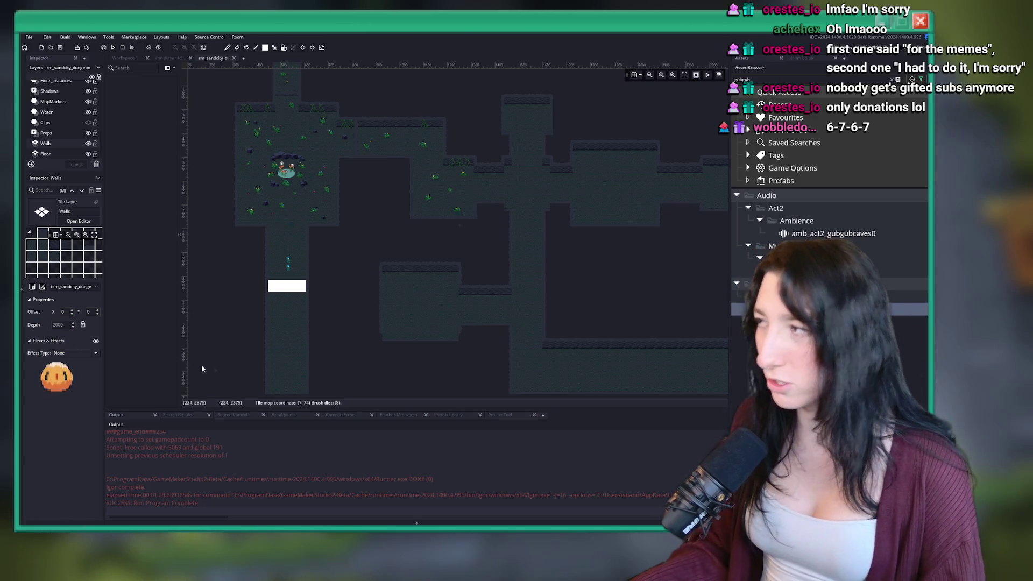
Erase a patch of wall tiles beside the pond room.
{"action": "scroll", "coordinate": [387, 294], "scroll_direction": "up", "scroll_amount": 2}
{"action": "scroll", "coordinate": [386, 295], "scroll_direction": "left", "scroll_amount": 1}
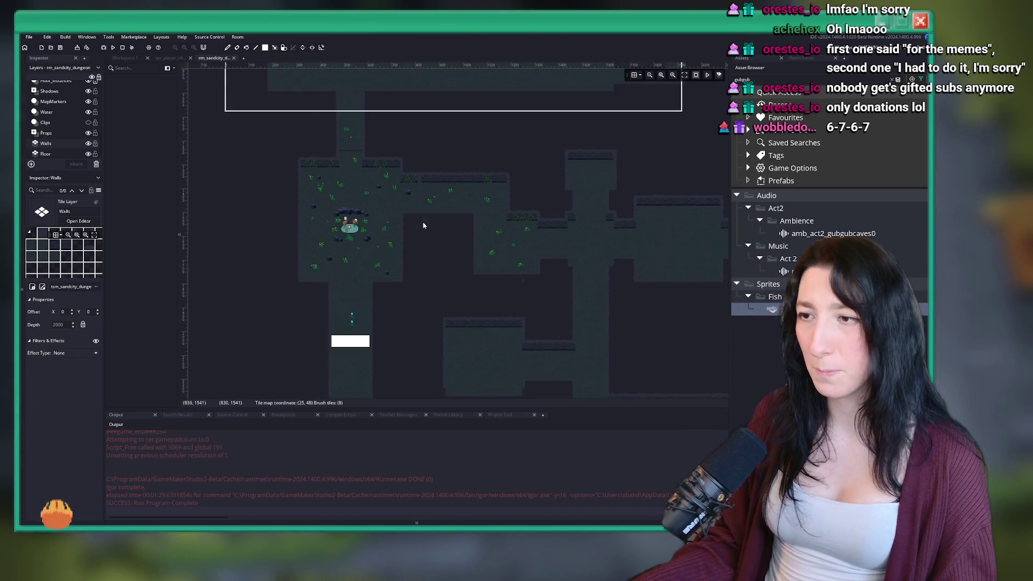
{"action": "scroll", "coordinate": [413, 226], "scroll_direction": "up", "scroll_amount": 1}
{"action": "scroll", "coordinate": [387, 220], "scroll_direction": "up", "scroll_amount": 3}
{"action": "scroll", "coordinate": [387, 219], "scroll_direction": "down", "scroll_amount": 3}
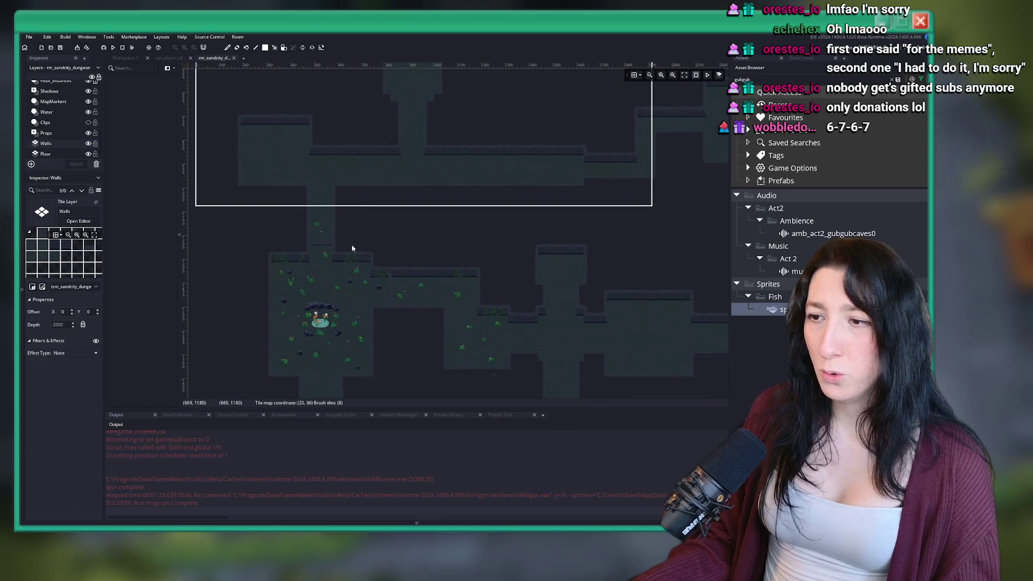
{"action": "scroll", "coordinate": [355, 231], "scroll_direction": "right", "scroll_amount": 1}
{"action": "left_click_drag", "start_coordinate": [323, 266], "coordinate": [400, 322]}
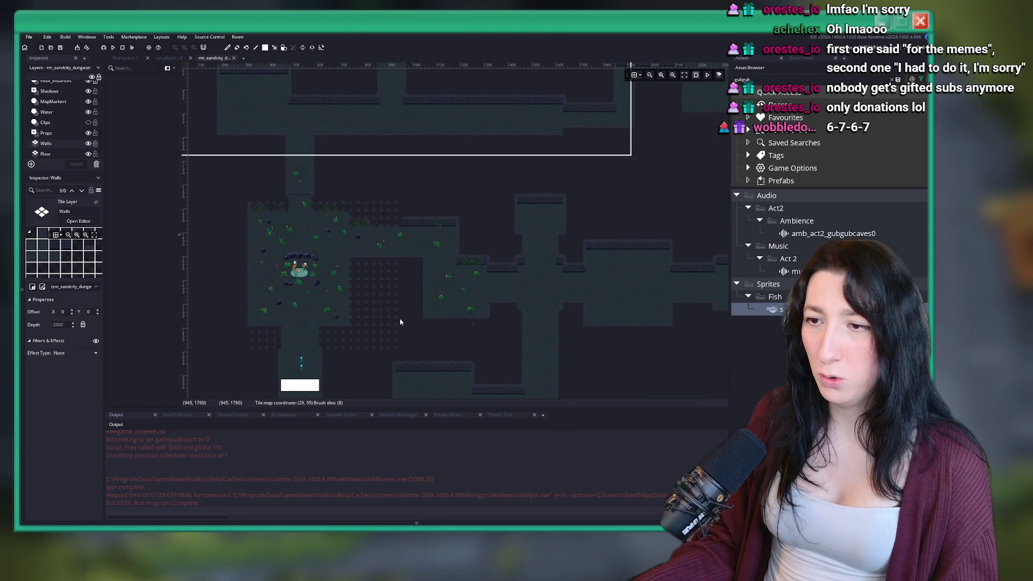
Select five prop instances around the pond room on the instance layer.
{"action": "left_click", "coordinate": [75, 133]}
{"action": "mouse_move", "coordinate": [237, 198]}
{"action": "left_mouse_down"}
{"action": "mouse_move", "coordinate": [316, 263]}
{"action": "mouse_move", "coordinate": [502, 360]}
{"action": "left_mouse_up"}
{"action": "scroll", "coordinate": [521, 318], "scroll_direction": "down", "scroll_amount": 3}
{"action": "left_click_drag", "start_coordinate": [521, 318], "coordinate": [478, 186]}
{"action": "scroll", "coordinate": [424, 152], "scroll_direction": "up", "scroll_amount": 6}
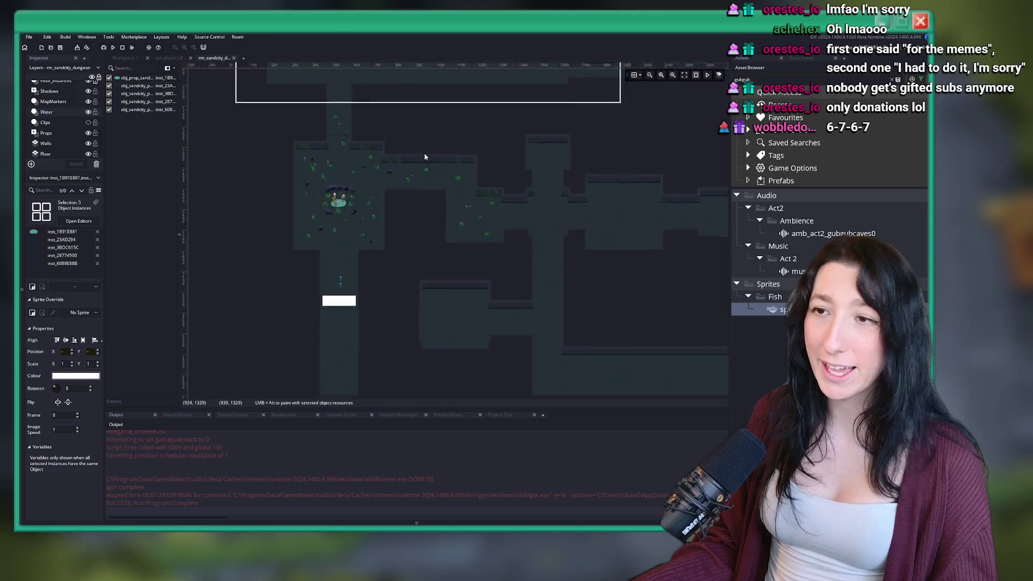
{"action": "left_click_drag", "start_coordinate": [419, 216], "coordinate": [378, 232]}
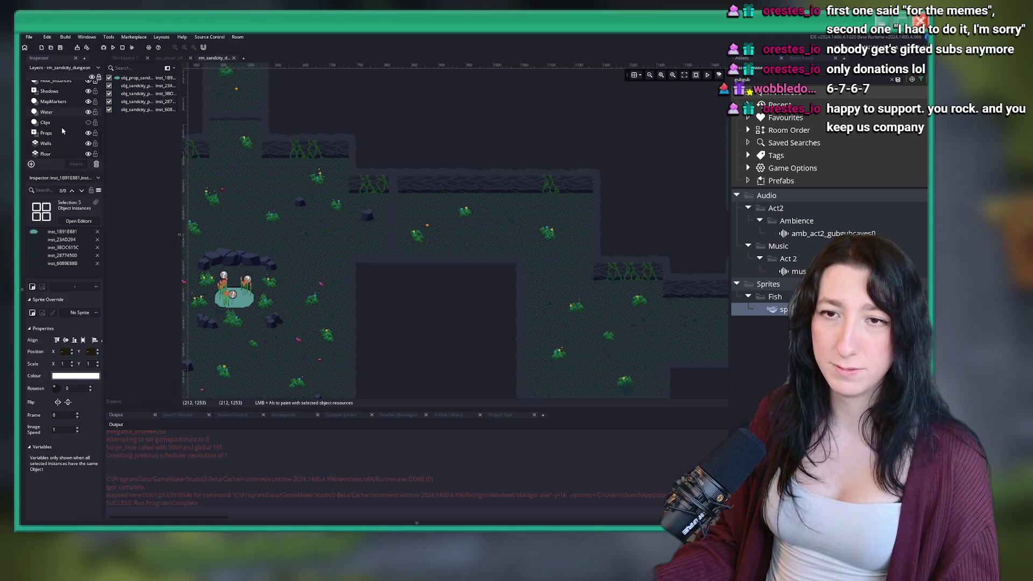
On the Props sprite layer, box-select the grass sprites across the rooms.
{"action": "left_click", "coordinate": [63, 132]}
{"action": "left_click_drag", "start_coordinate": [486, 237], "coordinate": [462, 234]}
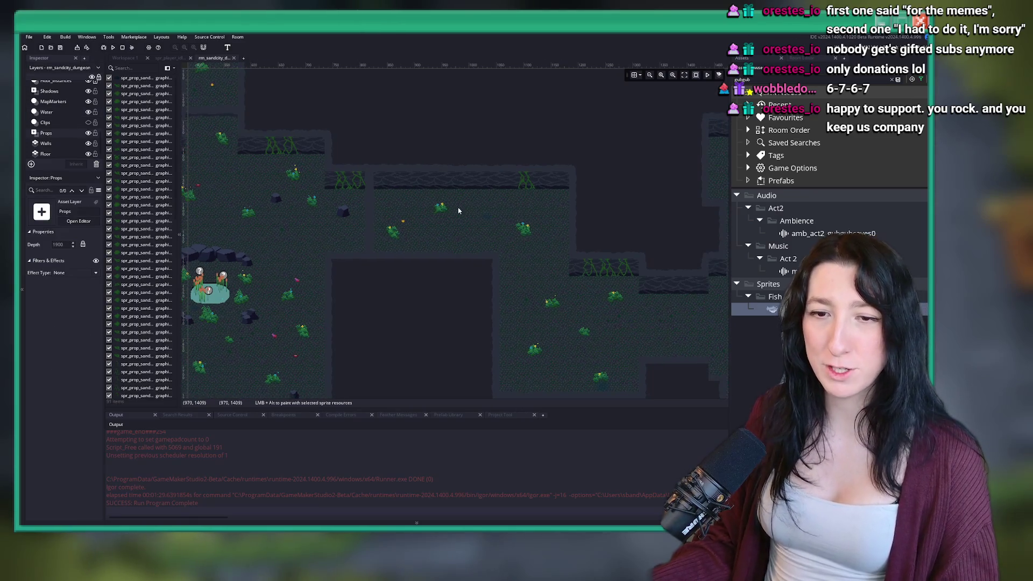
{"action": "scroll", "coordinate": [445, 207], "scroll_direction": "up", "scroll_amount": 2}
{"action": "mouse_move", "coordinate": [296, 183]}
{"action": "left_mouse_down"}
{"action": "mouse_move", "coordinate": [403, 255]}
{"action": "mouse_move", "coordinate": [443, 263]}
{"action": "mouse_move", "coordinate": [378, 232]}
{"action": "left_mouse_up"}
{"action": "scroll", "coordinate": [385, 244], "scroll_direction": "down", "scroll_amount": 2}
{"action": "scroll", "coordinate": [385, 243], "scroll_direction": "down", "scroll_amount": 2}
{"action": "mouse_move", "coordinate": [303, 216]}
{"action": "left_mouse_down"}
{"action": "mouse_move", "coordinate": [387, 288]}
{"action": "mouse_move", "coordinate": [348, 292]}
{"action": "mouse_move", "coordinate": [427, 196]}
{"action": "mouse_move", "coordinate": [489, 157]}
{"action": "mouse_move", "coordinate": [600, 232]}
{"action": "left_mouse_up"}
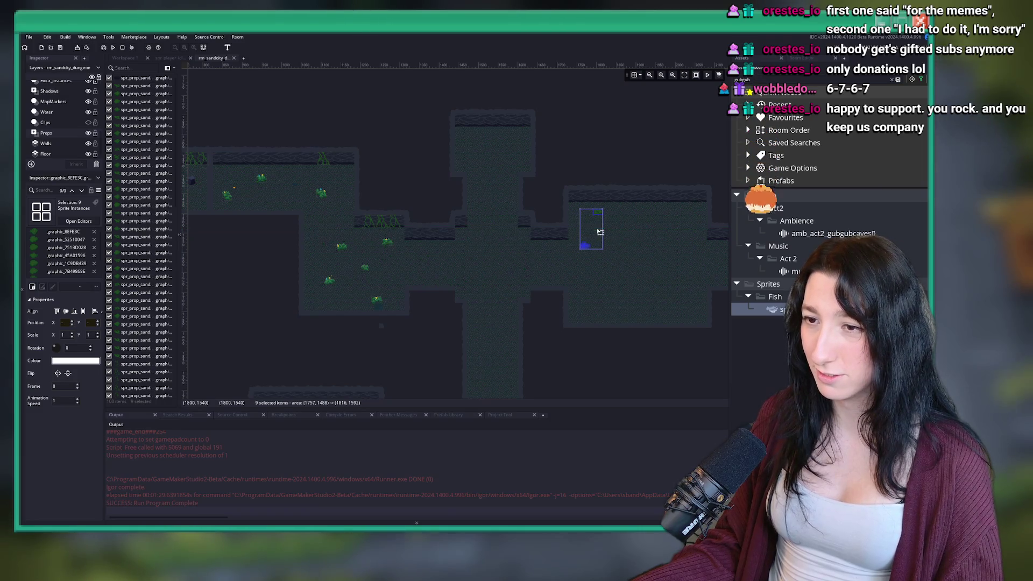
Select a group of grass instances on the Grass_Instances layer.
{"action": "left_click", "coordinate": [432, 215]}
{"action": "scroll", "coordinate": [61, 104], "scroll_direction": "up", "scroll_amount": 3}
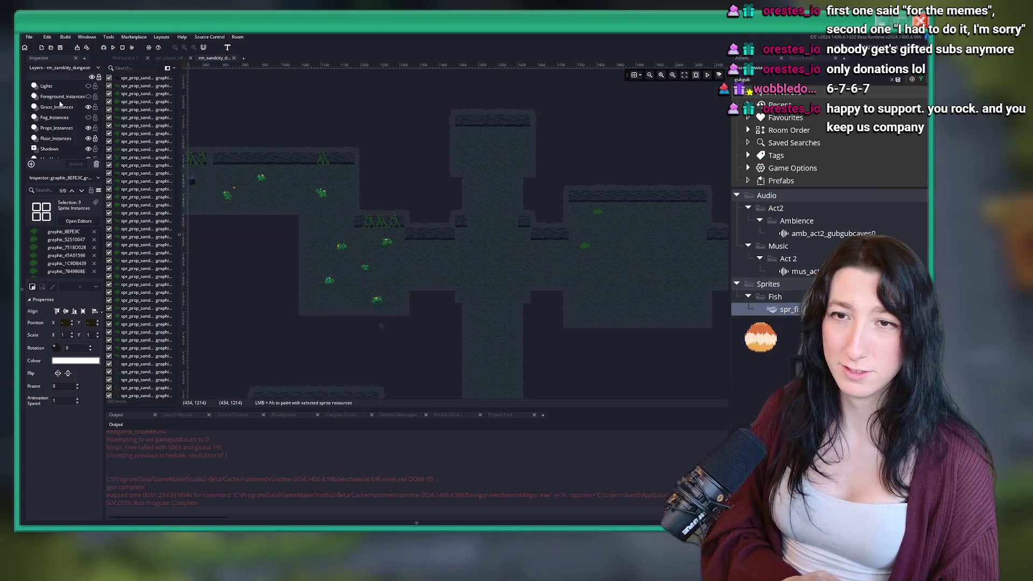
{"action": "left_click", "coordinate": [57, 107]}
{"action": "scroll", "coordinate": [318, 296], "scroll_direction": "up", "scroll_amount": 1}
{"action": "left_click_drag", "start_coordinate": [300, 306], "coordinate": [366, 227]}
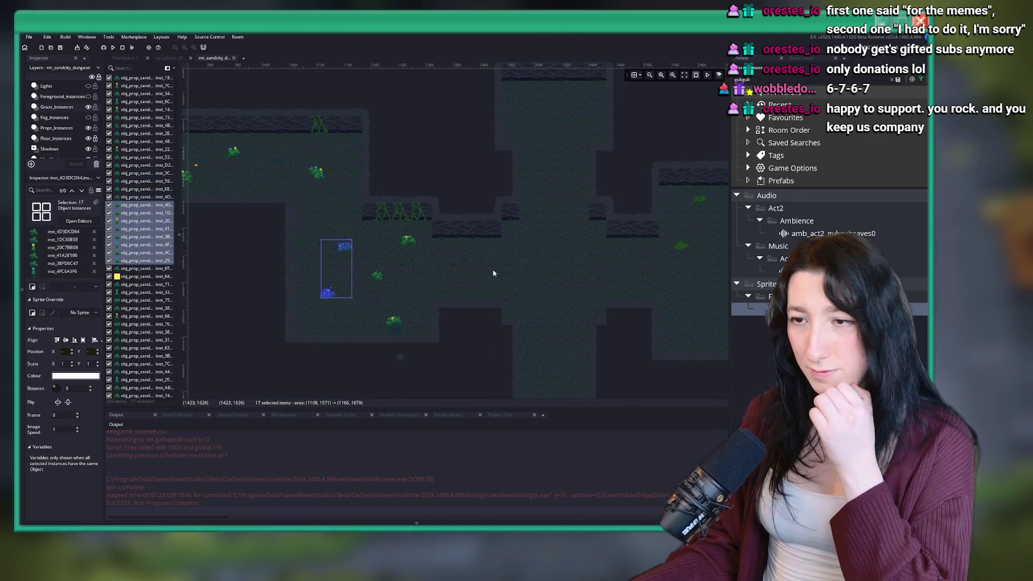
{"action": "scroll", "coordinate": [523, 259], "scroll_direction": "right", "scroll_amount": 2}
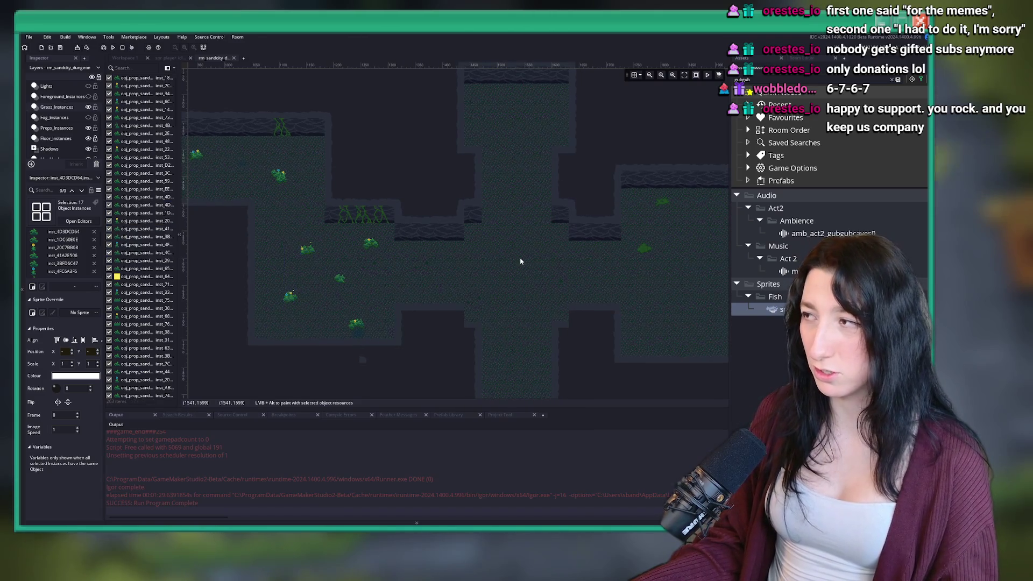
{"action": "scroll", "coordinate": [519, 260], "scroll_direction": "right", "scroll_amount": 4}
{"action": "scroll", "coordinate": [532, 226], "scroll_direction": "up", "scroll_amount": 2}
Paste copies of the grass into the far room and nudge them up one unit.
{"action": "key", "text": "ctrl+v"}
{"action": "mouse_move", "coordinate": [229, 329]}
{"action": "left_mouse_down"}
{"action": "mouse_move", "coordinate": [512, 172]}
{"action": "mouse_move", "coordinate": [546, 181]}
{"action": "left_mouse_up"}
{"action": "scroll", "coordinate": [546, 180], "scroll_direction": "up", "scroll_amount": 5}
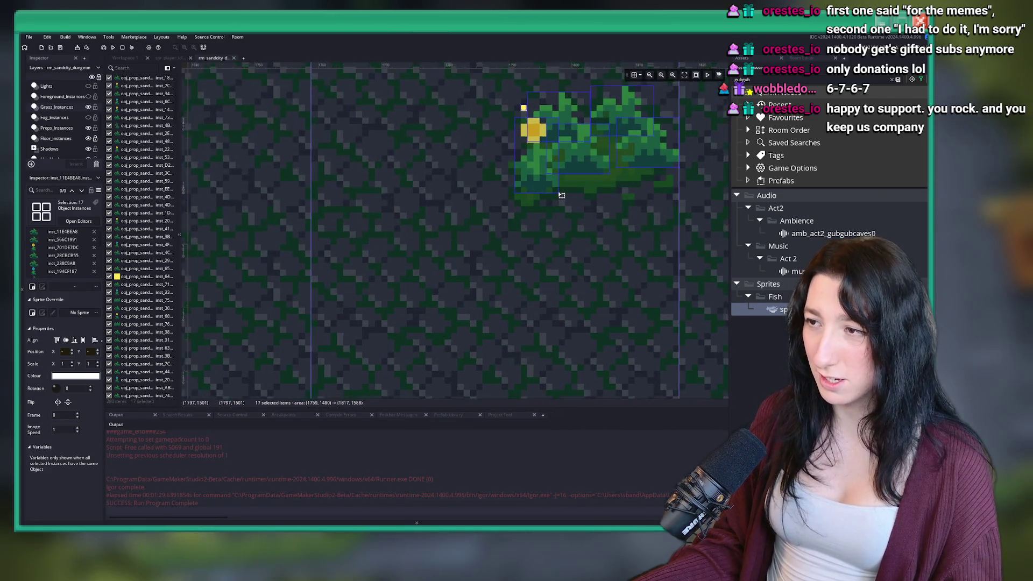
{"action": "scroll", "coordinate": [560, 196], "scroll_direction": "down", "scroll_amount": 3}
{"action": "scroll", "coordinate": [524, 245], "scroll_direction": "up", "scroll_amount": 4}
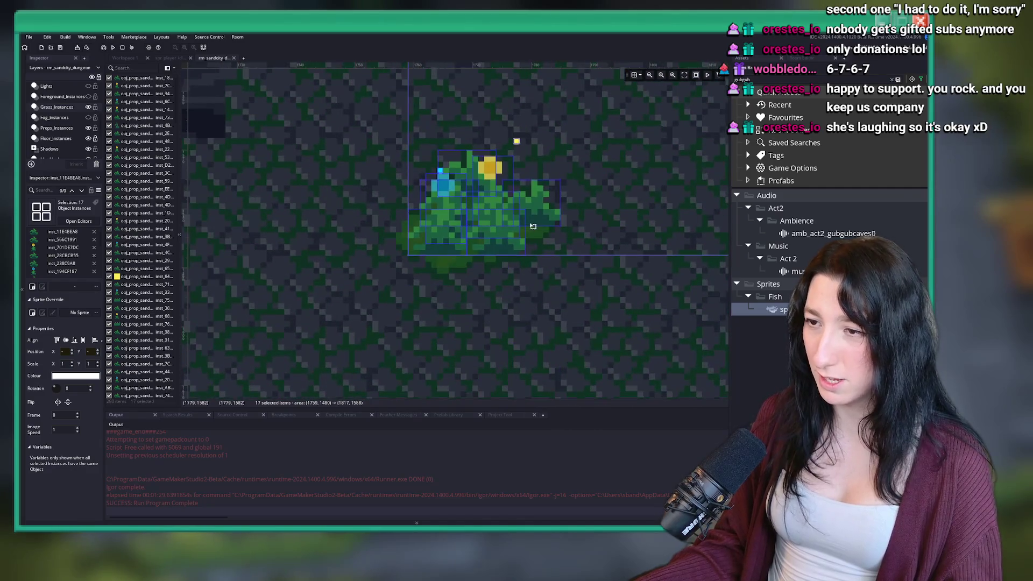
{"action": "left_click_drag", "start_coordinate": [588, 240], "coordinate": [589, 237]}
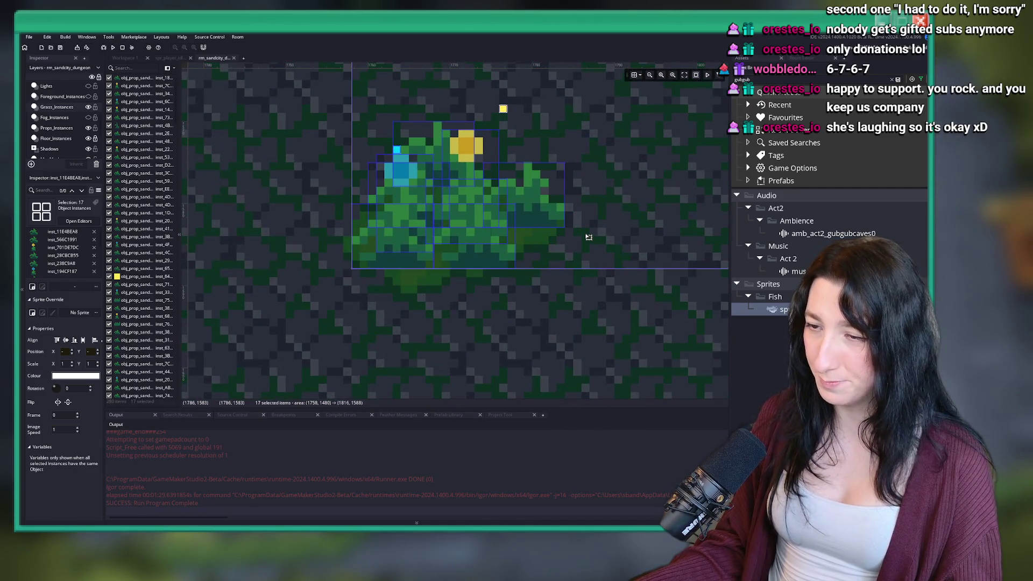
{"action": "scroll", "coordinate": [603, 225], "scroll_direction": "down", "scroll_amount": 5}
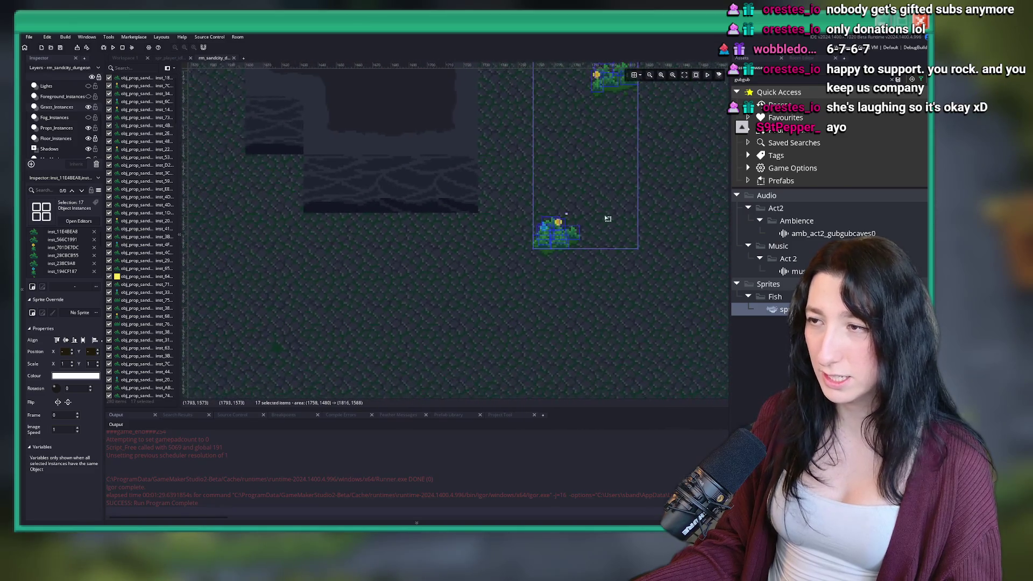
{"action": "left_click", "coordinate": [604, 192]}
Duplicate two grass sprites on the Props layer just to the right.
{"action": "scroll", "coordinate": [592, 194], "scroll_direction": "up", "scroll_amount": 3}
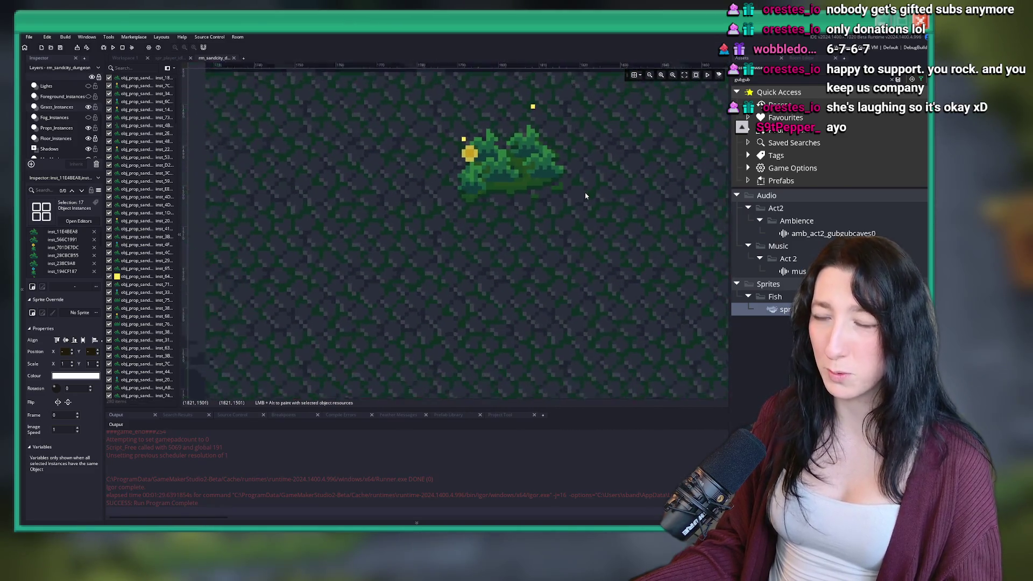
{"action": "scroll", "coordinate": [586, 195], "scroll_direction": "down", "scroll_amount": 4}
{"action": "scroll", "coordinate": [584, 197], "scroll_direction": "down", "scroll_amount": 1}
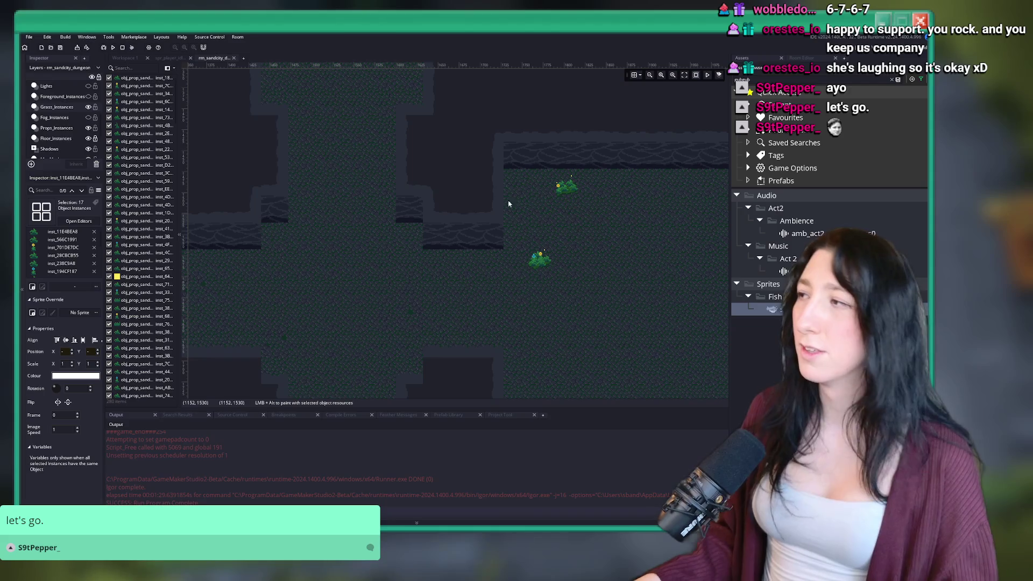
{"action": "left_click_drag", "start_coordinate": [648, 244], "coordinate": [576, 168]}
{"action": "scroll", "coordinate": [574, 163], "scroll_direction": "down", "scroll_amount": 2}
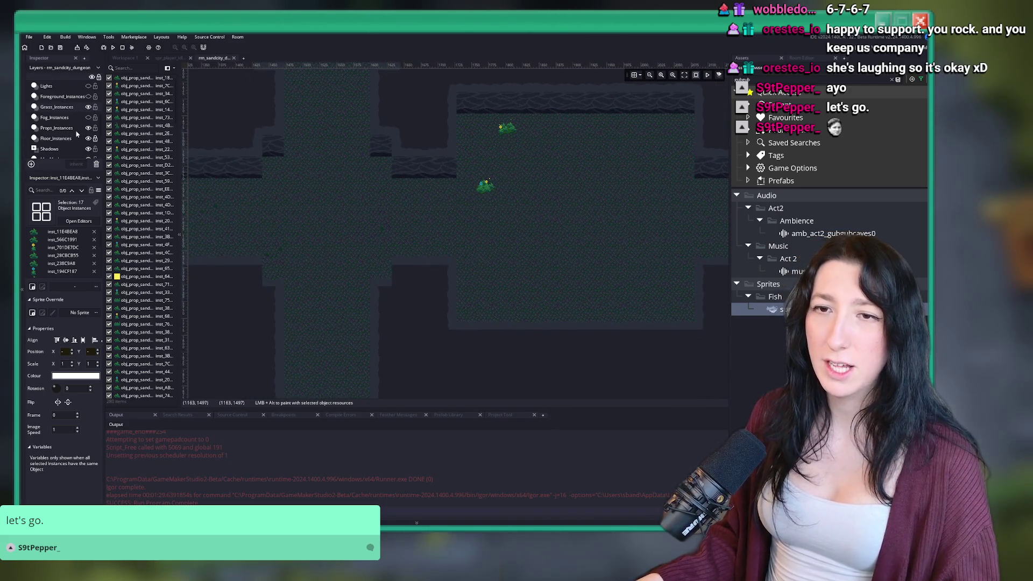
{"action": "scroll", "coordinate": [70, 140], "scroll_direction": "down", "scroll_amount": 2}
{"action": "left_click", "coordinate": [62, 149]}
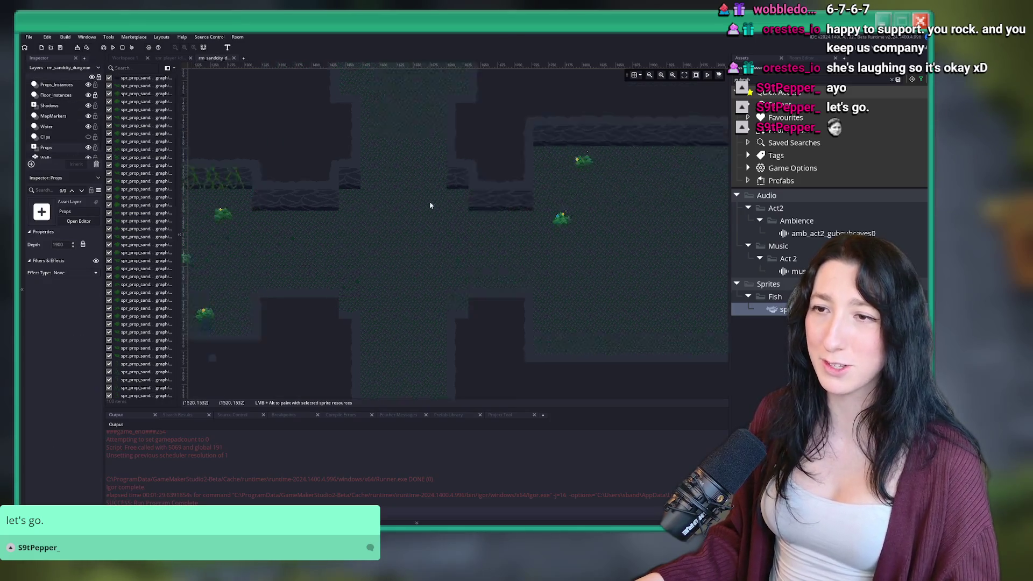
{"action": "left_click_drag", "start_coordinate": [401, 191], "coordinate": [480, 226]}
{"action": "scroll", "coordinate": [448, 277], "scroll_direction": "down", "scroll_amount": 2}
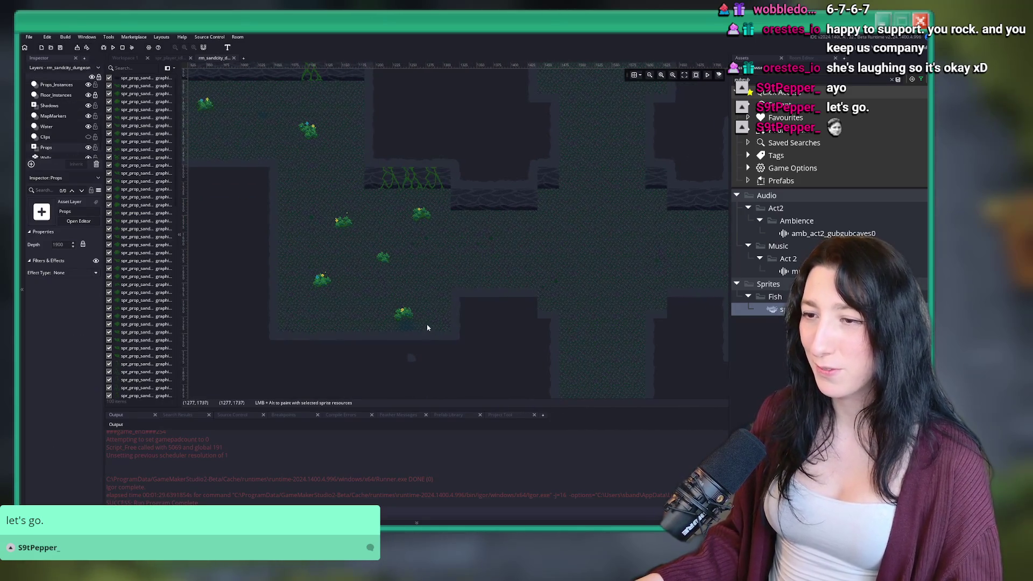
{"action": "left_click", "coordinate": [391, 258]}
{"action": "scroll", "coordinate": [344, 263], "scroll_direction": "up", "scroll_amount": 2}
{"action": "mouse_move", "coordinate": [245, 289]}
{"action": "left_mouse_down"}
{"action": "mouse_move", "coordinate": [694, 281]}
{"action": "mouse_move", "coordinate": [602, 275]}
{"action": "left_mouse_up"}
Move a clump of four grass instances on Grass_Instances right and down.
{"action": "scroll", "coordinate": [444, 300], "scroll_direction": "left", "scroll_amount": 3}
{"action": "scroll", "coordinate": [56, 103], "scroll_direction": "up", "scroll_amount": 2}
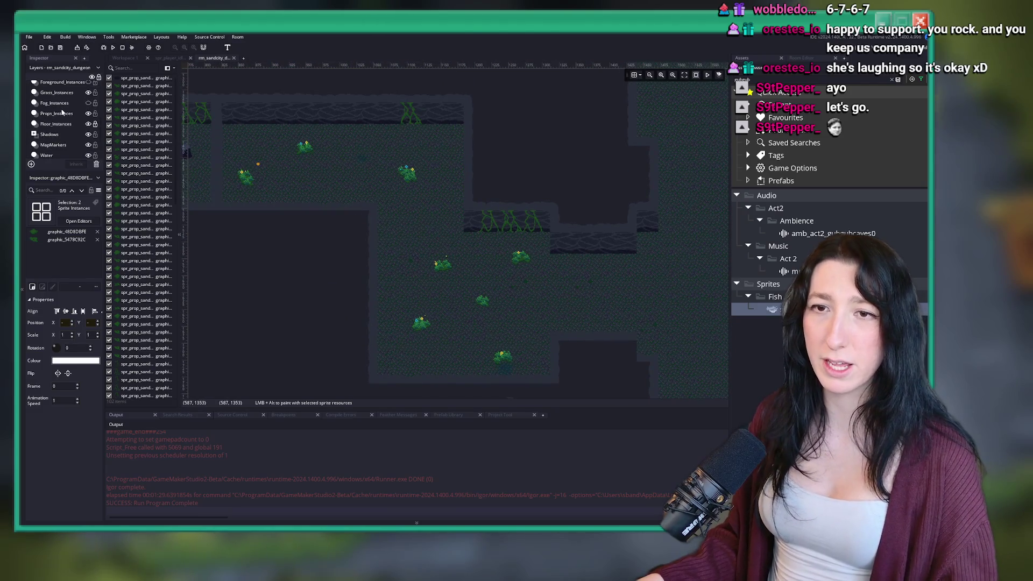
{"action": "left_click", "coordinate": [56, 92]}
{"action": "scroll", "coordinate": [514, 314], "scroll_direction": "up", "scroll_amount": 2}
{"action": "left_click_drag", "start_coordinate": [515, 314], "coordinate": [477, 281]}
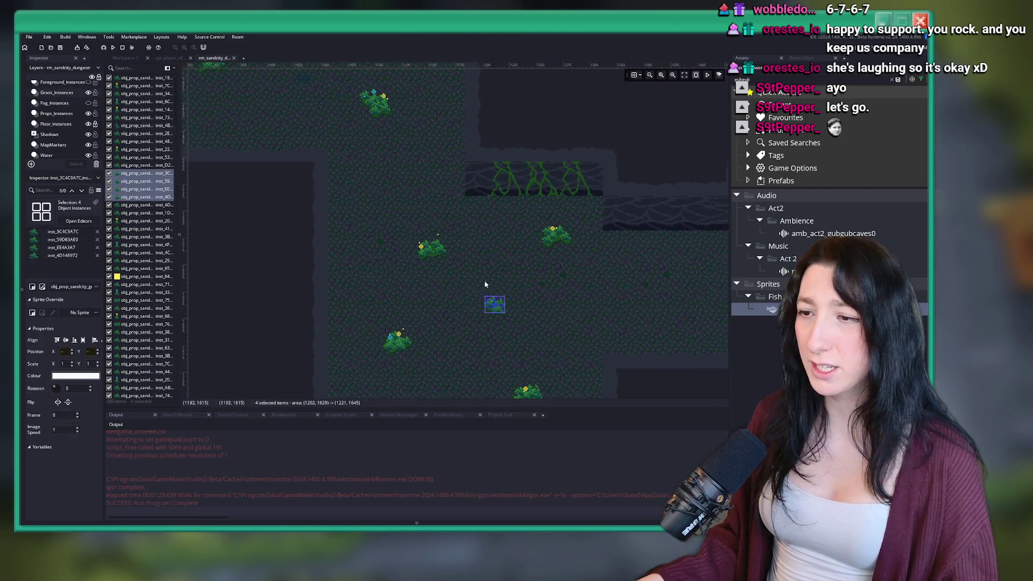
{"action": "scroll", "coordinate": [565, 281], "scroll_direction": "down", "scroll_amount": 2}
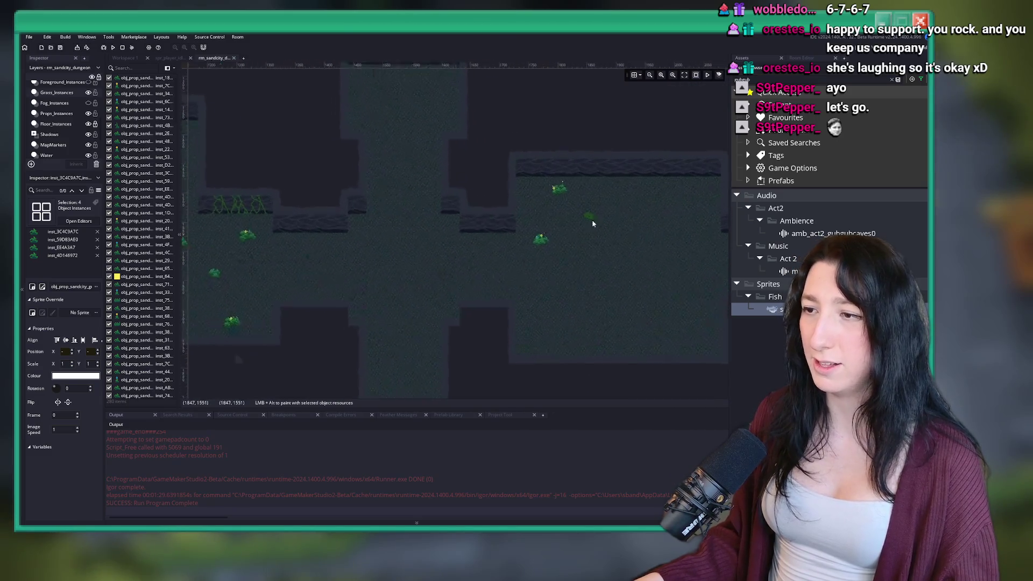
{"action": "scroll", "coordinate": [611, 208], "scroll_direction": "up", "scroll_amount": 5}
{"action": "left_click_drag", "start_coordinate": [258, 115], "coordinate": [388, 219]}
{"action": "left_click_drag", "start_coordinate": [455, 208], "coordinate": [514, 246]}
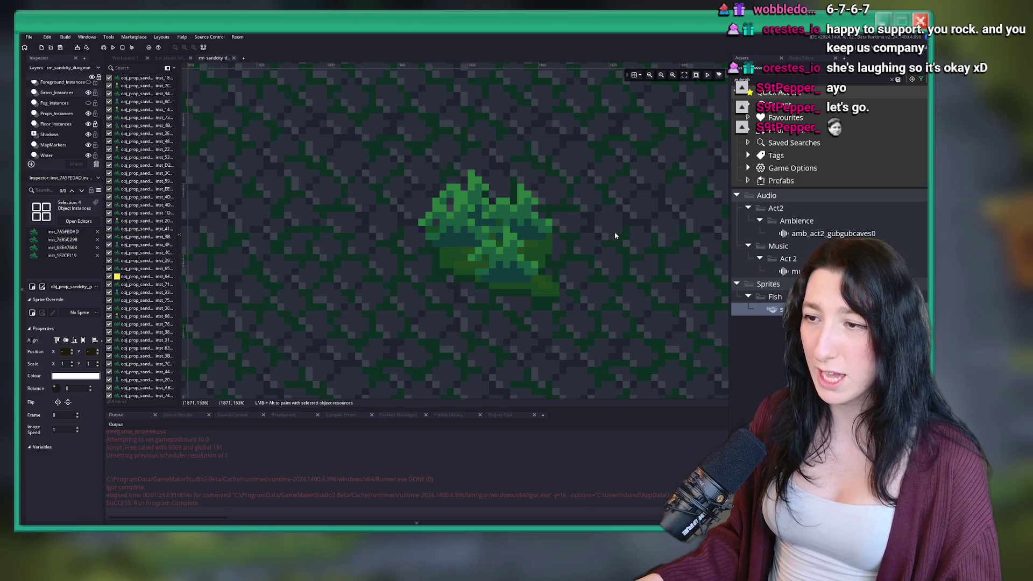
{"action": "scroll", "coordinate": [570, 258], "scroll_direction": "down", "scroll_amount": 5}
{"action": "scroll", "coordinate": [563, 268], "scroll_direction": "down", "scroll_amount": 3}
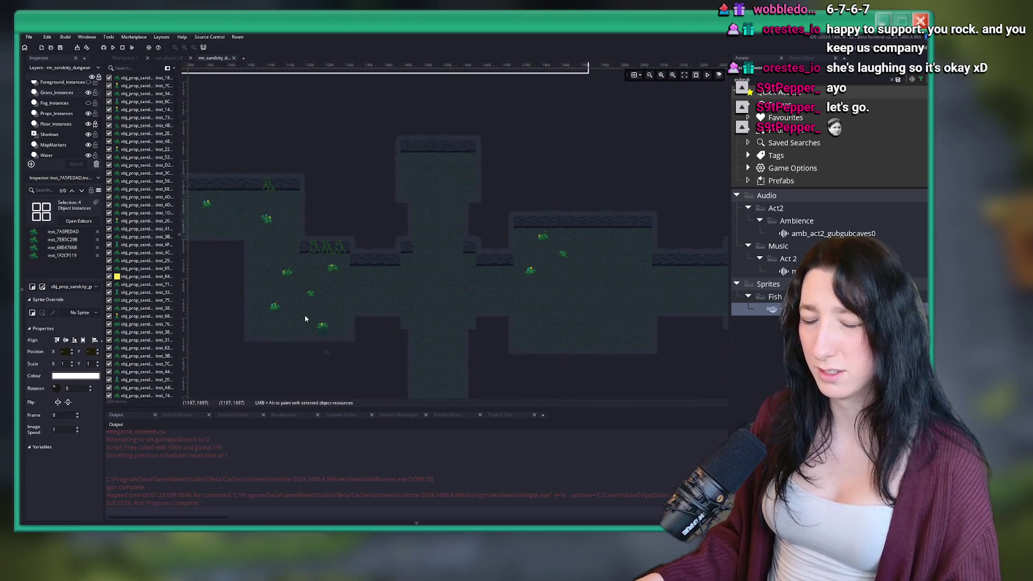
{"action": "left_click_drag", "start_coordinate": [305, 321], "coordinate": [360, 279]}
{"action": "scroll", "coordinate": [58, 131], "scroll_direction": "down", "scroll_amount": 2}
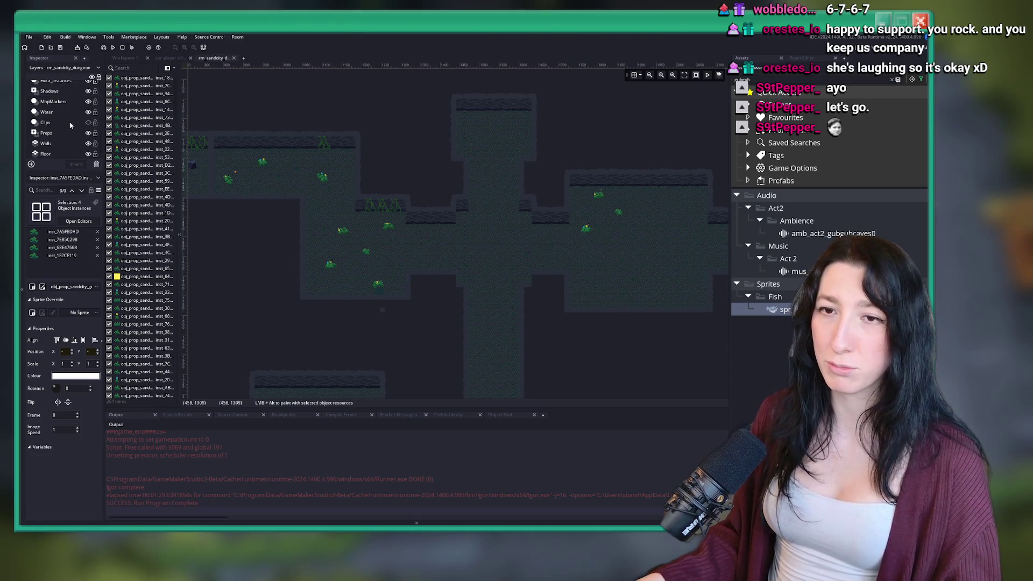
{"action": "left_click", "coordinate": [55, 132]}
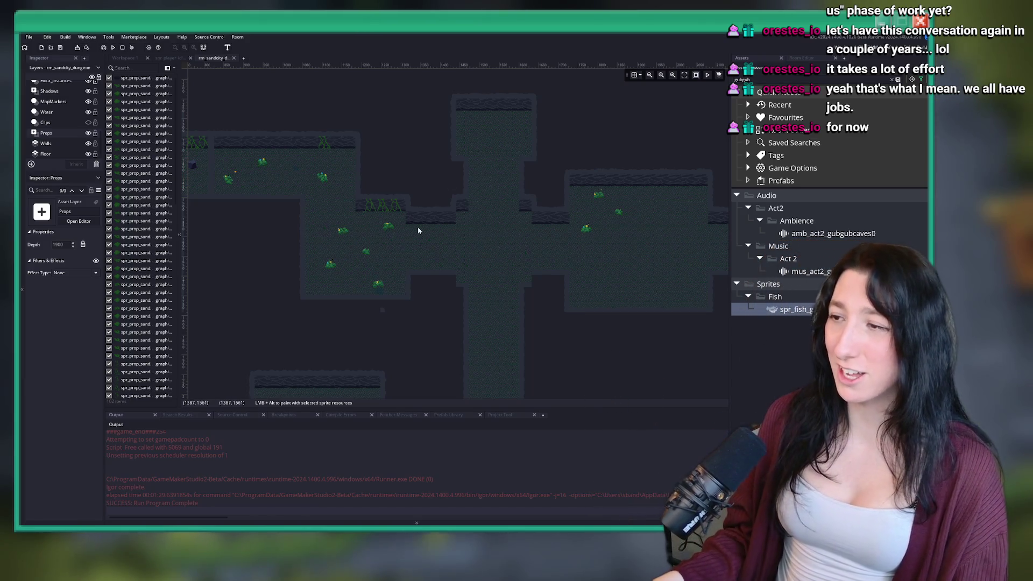
On the Props layer, move three prop sprites left and up, then far to the right.
{"action": "scroll", "coordinate": [418, 230], "scroll_direction": "right", "scroll_amount": 3}
{"action": "scroll", "coordinate": [446, 199], "scroll_direction": "up", "scroll_amount": 1}
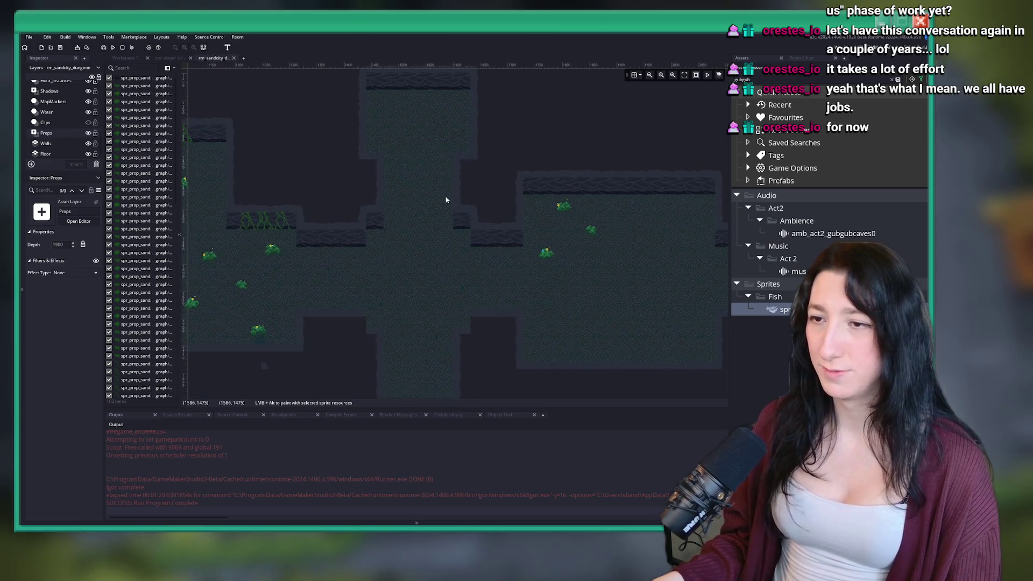
{"action": "scroll", "coordinate": [446, 200], "scroll_direction": "left", "scroll_amount": 3}
{"action": "left_click_drag", "start_coordinate": [428, 333], "coordinate": [391, 305]}
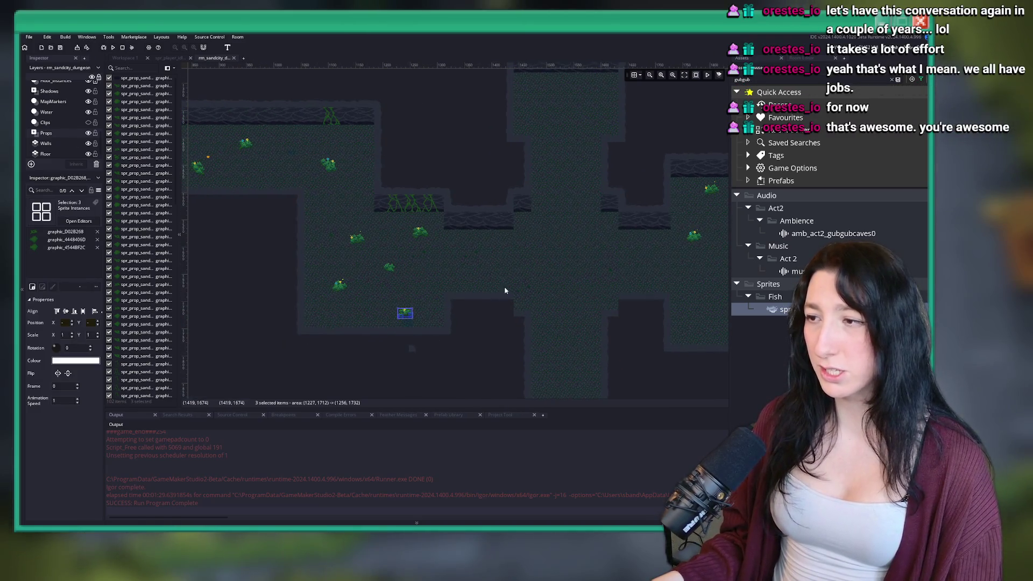
{"action": "left_click_drag", "start_coordinate": [504, 291], "coordinate": [371, 261]}
{"action": "left_click_drag", "start_coordinate": [307, 288], "coordinate": [668, 262]}
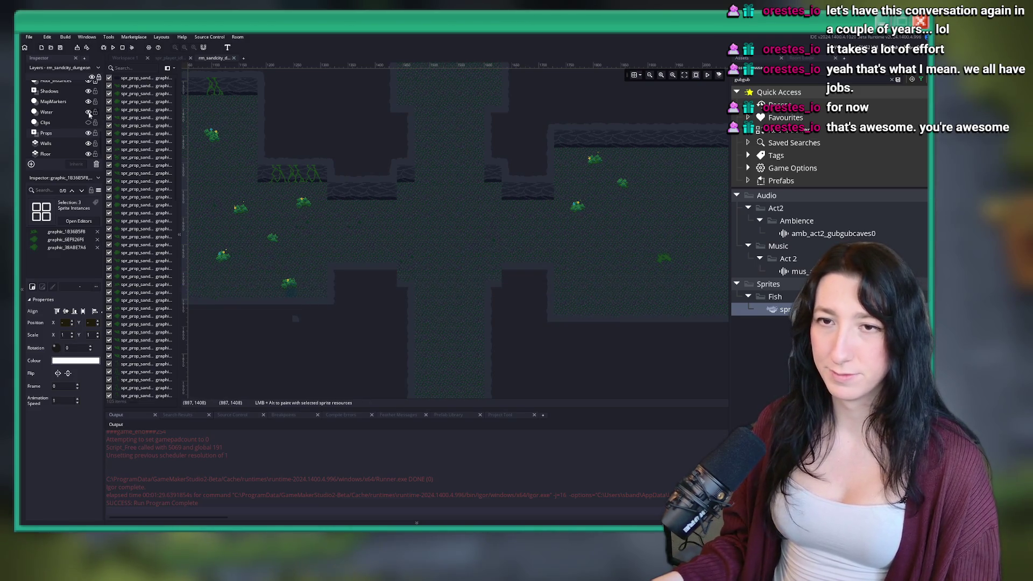
On the Grass_Instances layer, move a group of seven bushes onto another bush near the centre.
{"action": "scroll", "coordinate": [59, 119], "scroll_direction": "up", "scroll_amount": 3}
{"action": "left_click", "coordinate": [57, 106]}
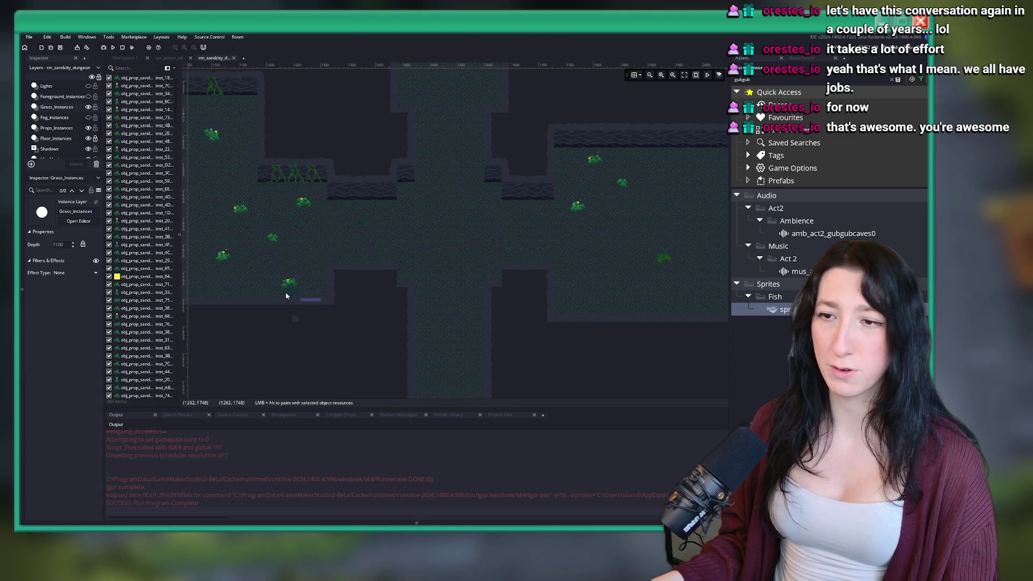
{"action": "left_click", "coordinate": [285, 296]}
{"action": "scroll", "coordinate": [501, 272], "scroll_direction": "up", "scroll_amount": 3}
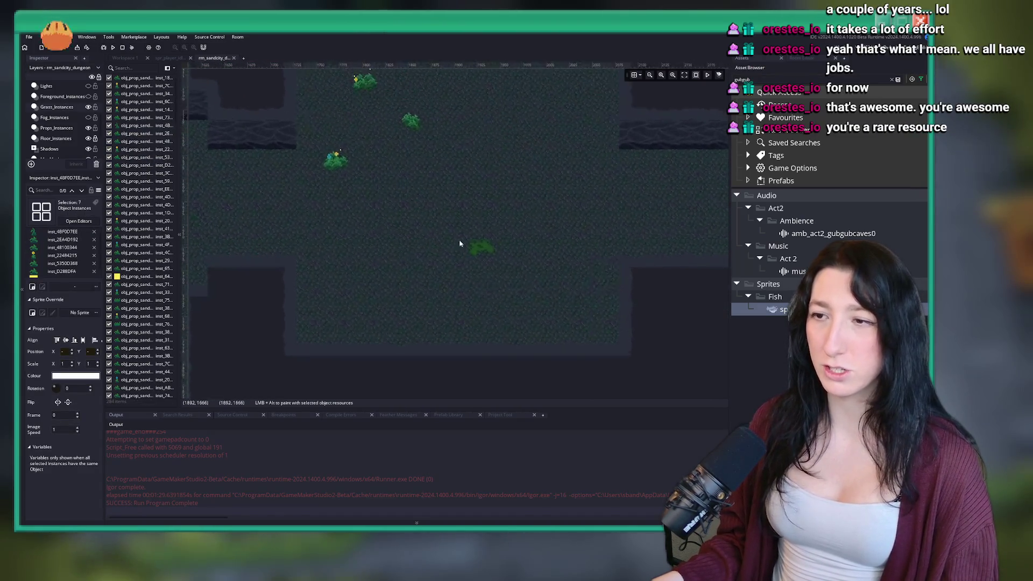
{"action": "scroll", "coordinate": [460, 243], "scroll_direction": "up", "scroll_amount": 4}
{"action": "mouse_move", "coordinate": [305, 155]}
{"action": "left_mouse_down"}
{"action": "mouse_move", "coordinate": [382, 158]}
{"action": "mouse_move", "coordinate": [454, 250]}
{"action": "left_mouse_up"}
{"action": "scroll", "coordinate": [454, 290], "scroll_direction": "down", "scroll_amount": 1}
{"action": "scroll", "coordinate": [445, 304], "scroll_direction": "down", "scroll_amount": 1}
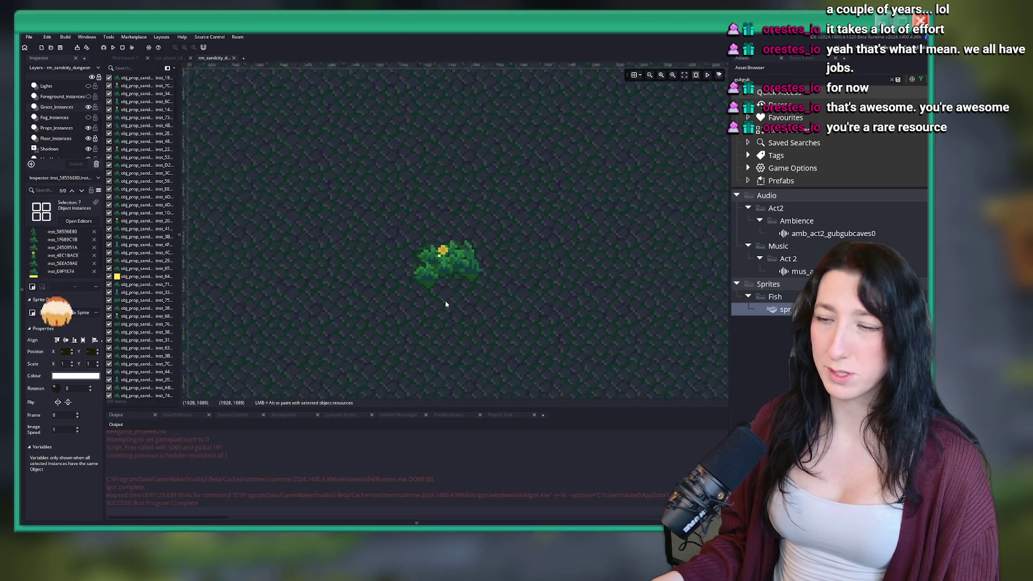
{"action": "scroll", "coordinate": [445, 304], "scroll_direction": "down", "scroll_amount": 3}
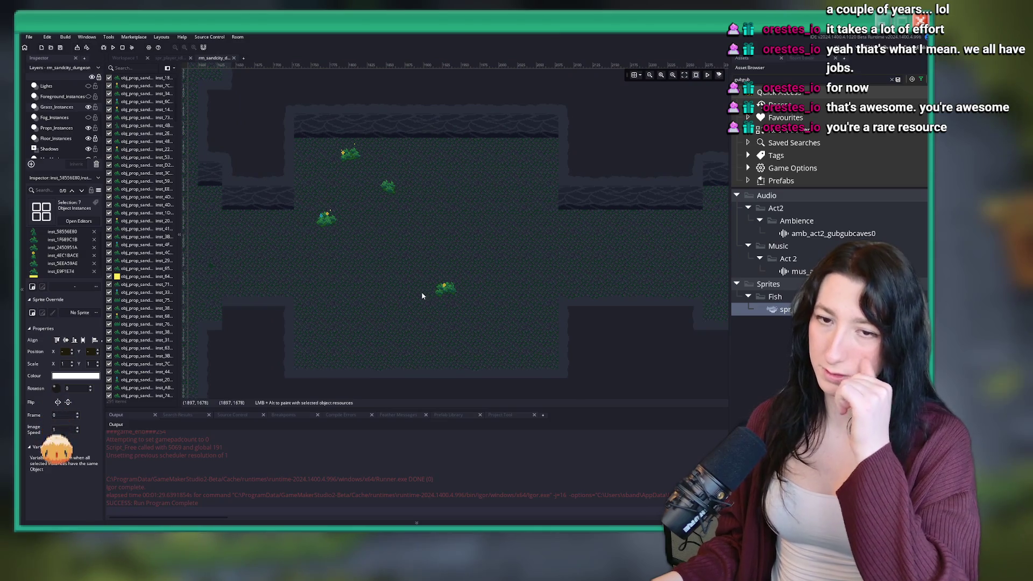
{"action": "scroll", "coordinate": [361, 173], "scroll_direction": "left", "scroll_amount": 4}
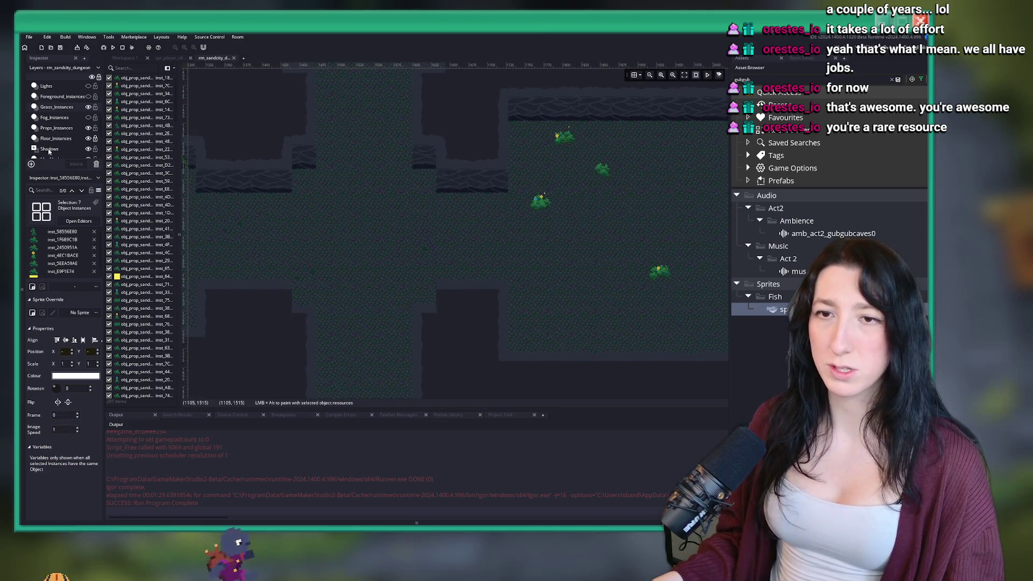
{"action": "scroll", "coordinate": [49, 151], "scroll_direction": "down", "scroll_amount": 2}
On the Props layer, copy three props plus the tall vine sprite further right.
{"action": "left_click", "coordinate": [46, 133]}
{"action": "scroll", "coordinate": [419, 188], "scroll_direction": "left", "scroll_amount": 3}
{"action": "scroll", "coordinate": [438, 187], "scroll_direction": "down", "scroll_amount": 2}
{"action": "scroll", "coordinate": [425, 173], "scroll_direction": "left", "scroll_amount": 3}
{"action": "left_click_drag", "start_coordinate": [439, 187], "coordinate": [414, 154]}
{"action": "left_click", "coordinate": [426, 156], "text": "ctrl"}
{"action": "scroll", "coordinate": [476, 175], "scroll_direction": "right", "scroll_amount": 3}
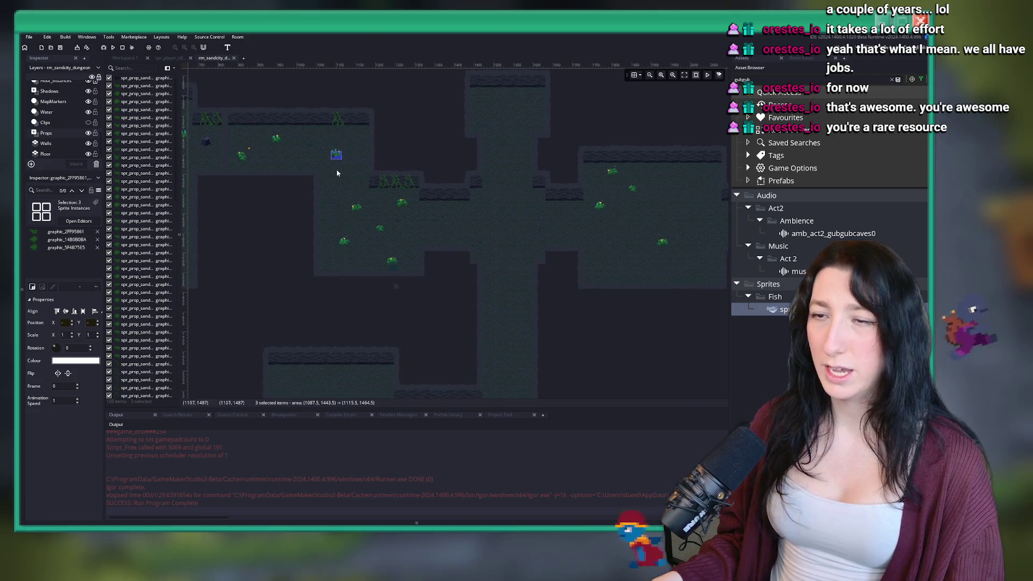
{"action": "mouse_move", "coordinate": [345, 160]}
{"action": "left_mouse_down"}
{"action": "mouse_move", "coordinate": [603, 207]}
{"action": "mouse_move", "coordinate": [699, 211]}
{"action": "mouse_move", "coordinate": [709, 188]}
{"action": "mouse_move", "coordinate": [616, 266]}
{"action": "left_mouse_up"}
Paste a copy of six corridor grass pieces and place it at the centre-right on Grass_Instances.
{"action": "left_click", "coordinate": [267, 133]}
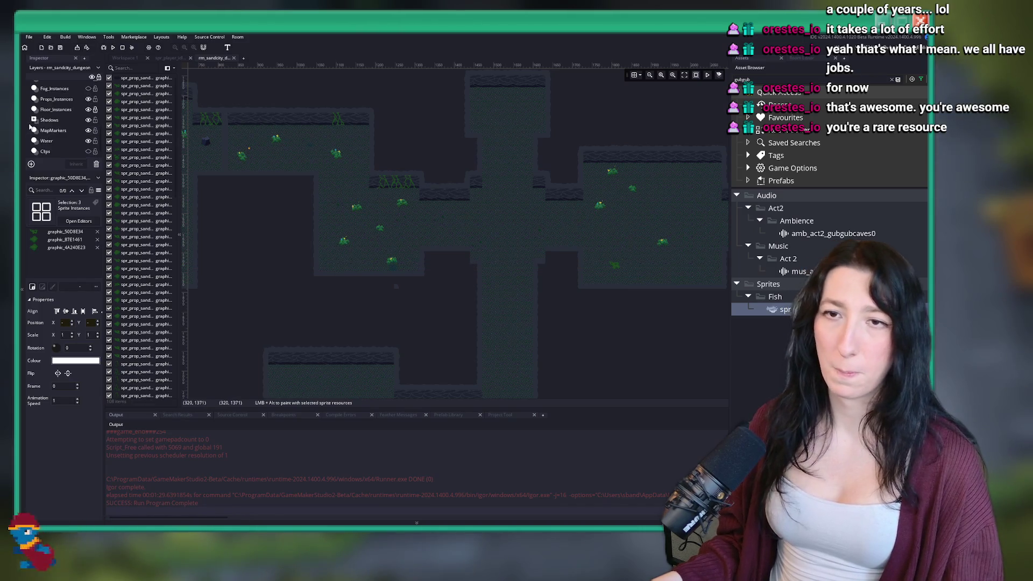
{"action": "left_click_drag", "start_coordinate": [422, 214], "coordinate": [398, 198]}
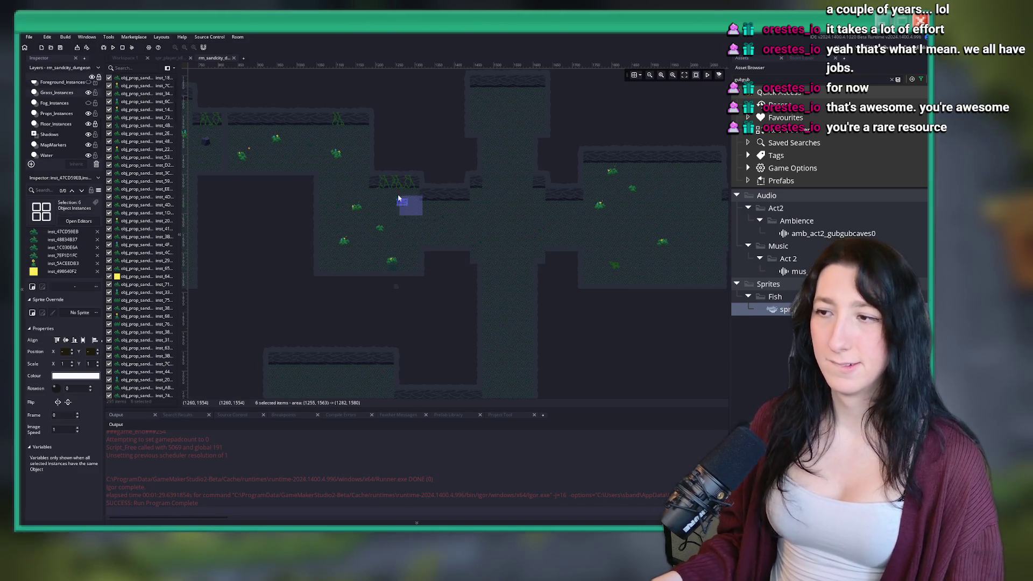
{"action": "scroll", "coordinate": [353, 167], "scroll_direction": "down", "scroll_amount": 2}
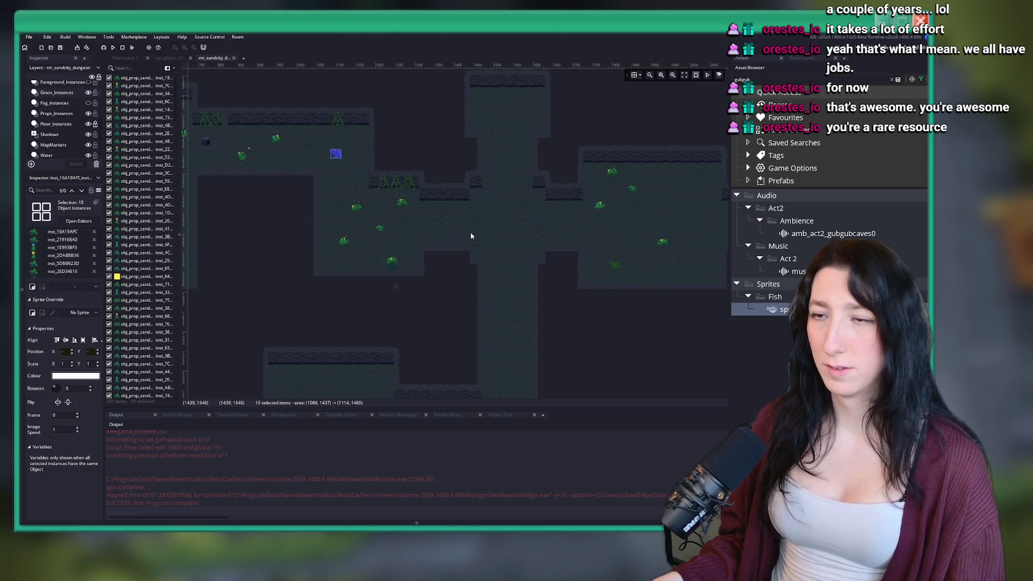
{"action": "scroll", "coordinate": [560, 260], "scroll_direction": "right", "scroll_amount": 3}
{"action": "scroll", "coordinate": [435, 246], "scroll_direction": "up", "scroll_amount": 6}
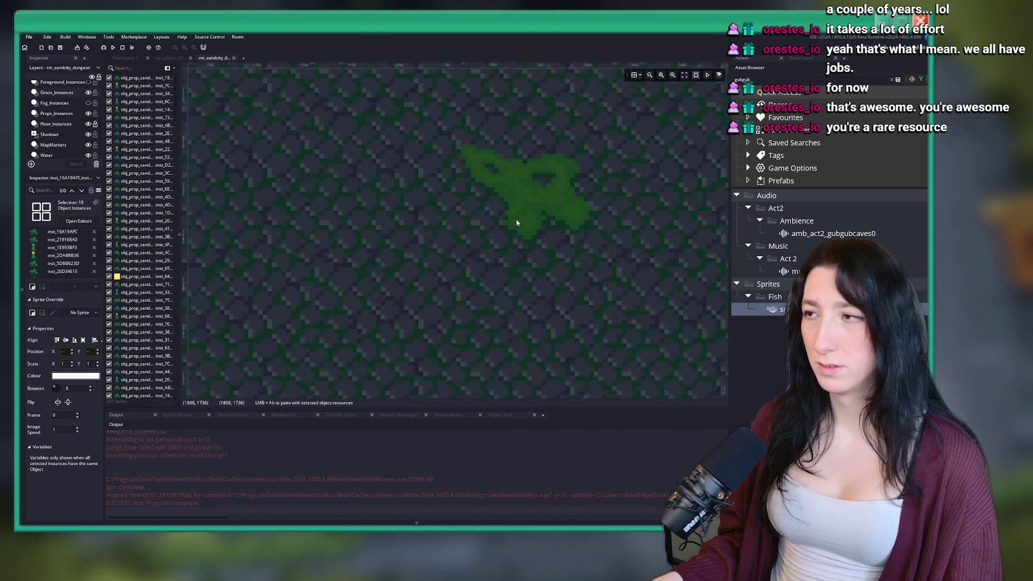
{"action": "key", "text": "ctrl+v"}
{"action": "left_click_drag", "start_coordinate": [370, 203], "coordinate": [513, 257]}
{"action": "left_click", "coordinate": [506, 297]}
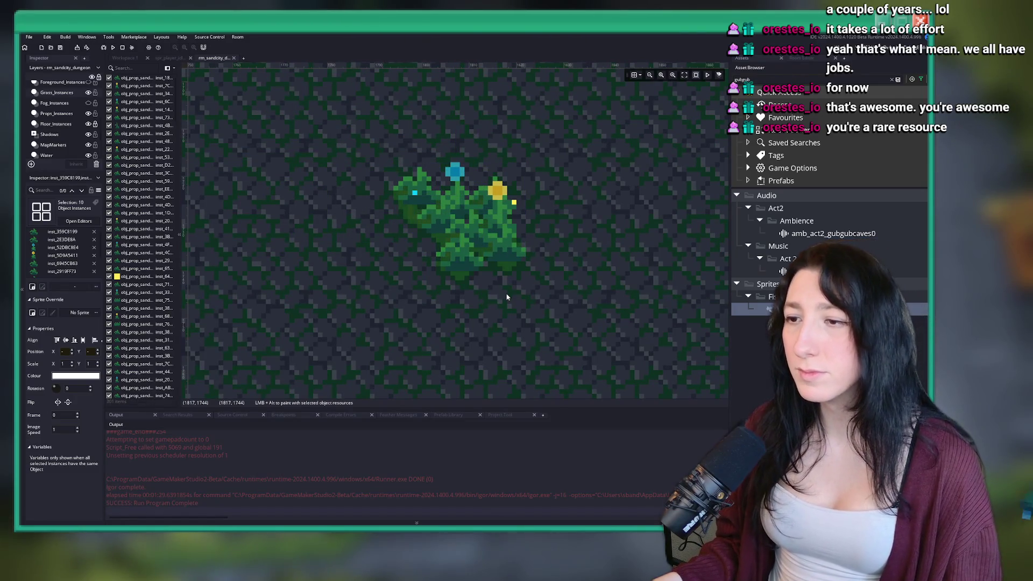
{"action": "scroll", "coordinate": [417, 295], "scroll_direction": "down", "scroll_amount": 6}
{"action": "scroll", "coordinate": [415, 192], "scroll_direction": "left", "scroll_amount": 5}
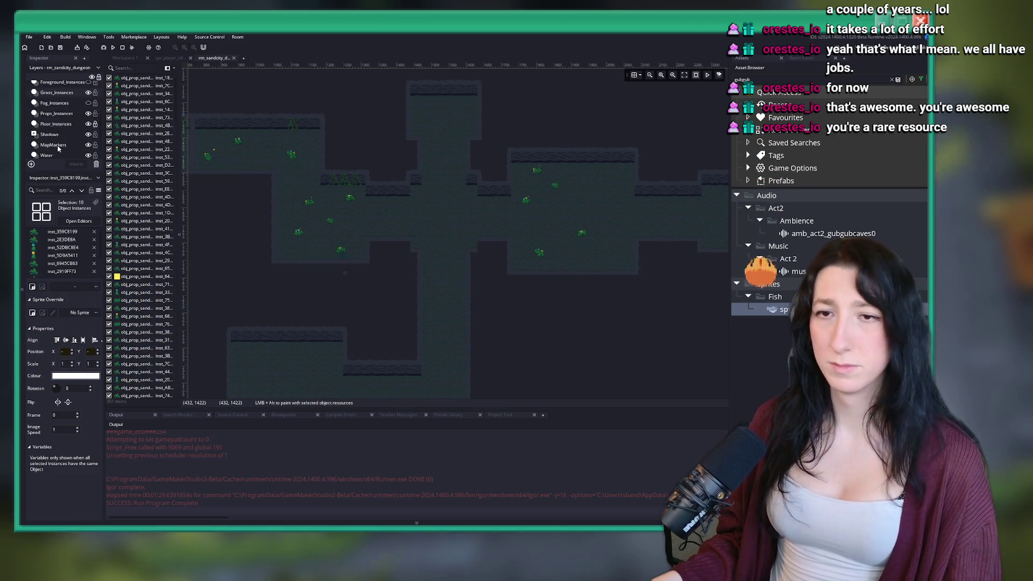
{"action": "scroll", "coordinate": [58, 148], "scroll_direction": "down", "scroll_amount": 2}
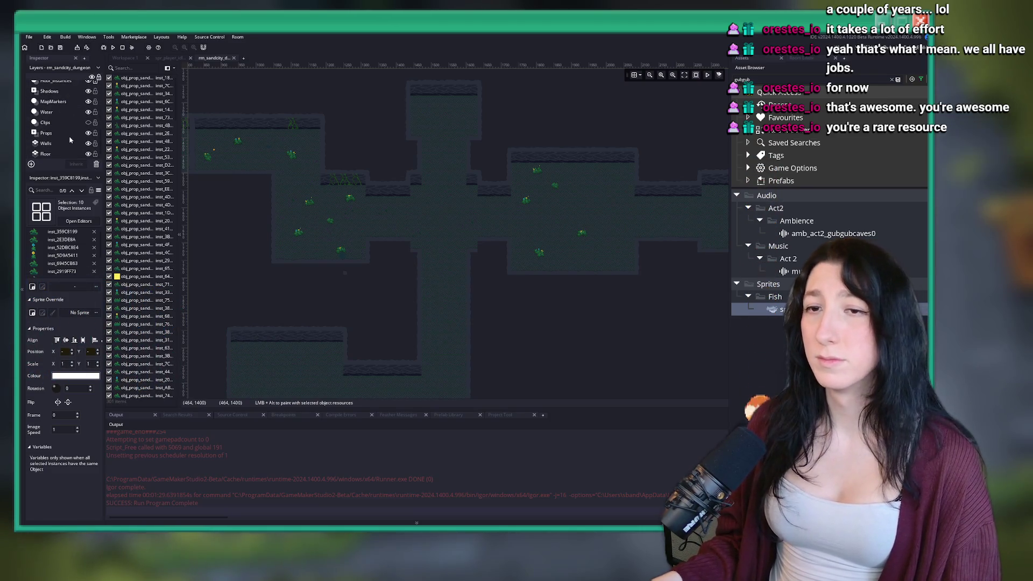
On the Props layer, select four props around the flowering bush near the pond.
{"action": "left_click", "coordinate": [64, 133]}
{"action": "left_click_drag", "start_coordinate": [278, 228], "coordinate": [477, 267]}
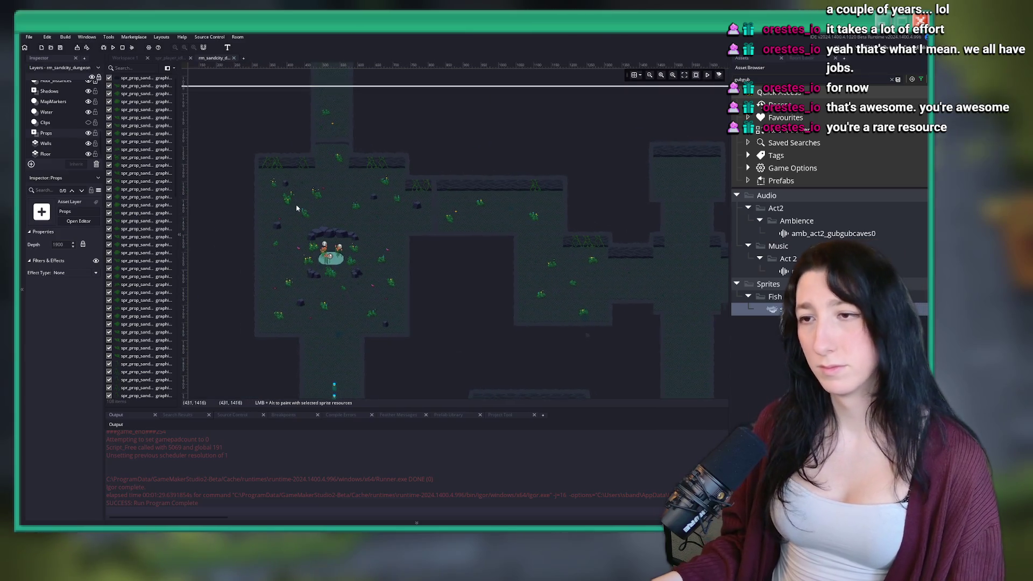
{"action": "scroll", "coordinate": [297, 208], "scroll_direction": "up", "scroll_amount": 5}
{"action": "left_click_drag", "start_coordinate": [386, 209], "coordinate": [277, 122]}
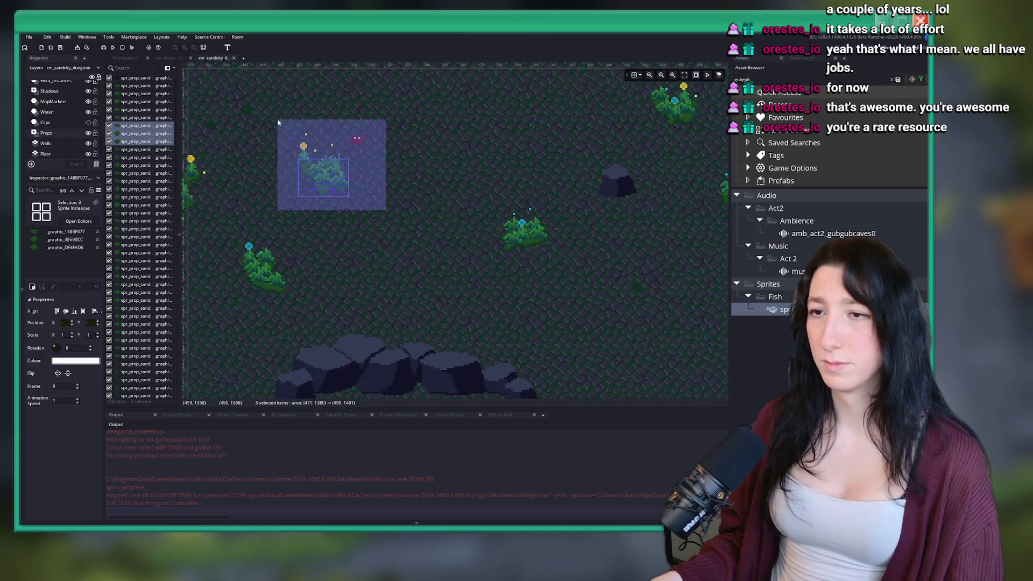
{"action": "scroll", "coordinate": [269, 192], "scroll_direction": "down", "scroll_amount": 8}
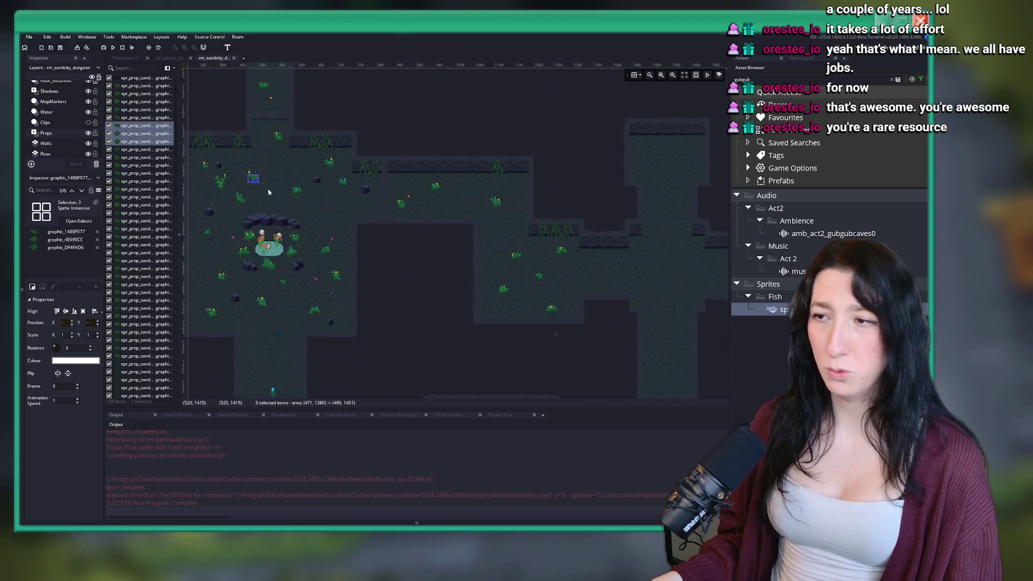
{"action": "scroll", "coordinate": [258, 197], "scroll_direction": "up", "scroll_amount": 4}
{"action": "left_click_drag", "start_coordinate": [211, 203], "coordinate": [353, 168]}
Drag the four selected props right and down along the corridor wall.
{"action": "scroll", "coordinate": [362, 234], "scroll_direction": "down", "scroll_amount": 4}
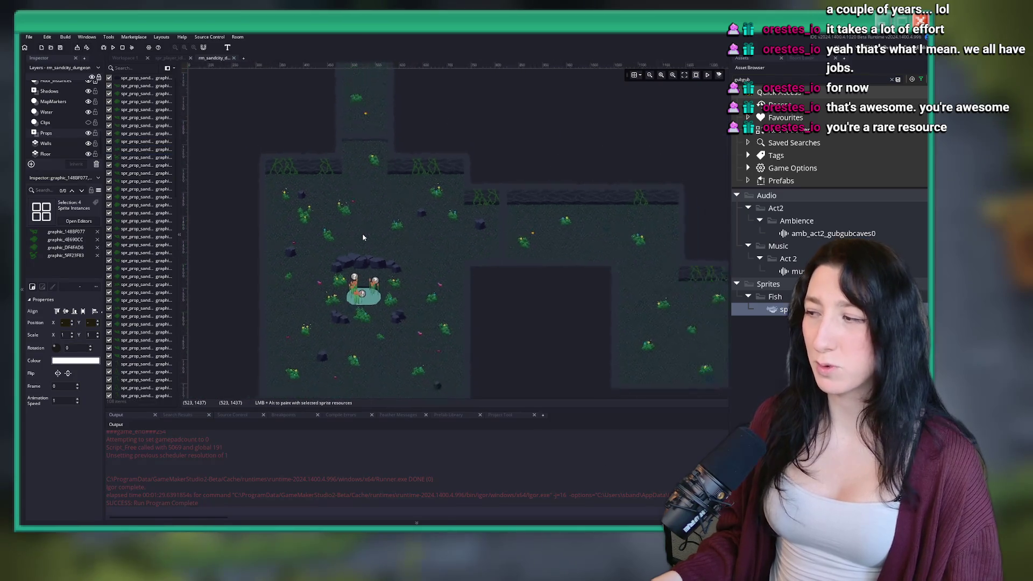
{"action": "scroll", "coordinate": [371, 239], "scroll_direction": "down", "scroll_amount": 5}
{"action": "scroll", "coordinate": [382, 258], "scroll_direction": "up", "scroll_amount": 6}
{"action": "scroll", "coordinate": [316, 240], "scroll_direction": "down", "scroll_amount": 1}
{"action": "mouse_move", "coordinate": [265, 168]}
{"action": "left_mouse_down"}
{"action": "mouse_move", "coordinate": [565, 256]}
{"action": "mouse_move", "coordinate": [644, 248]}
{"action": "mouse_move", "coordinate": [651, 229]}
{"action": "left_mouse_up"}
On the Grass_Instances layer, select the 21 plant instances in the room.
{"action": "scroll", "coordinate": [581, 257], "scroll_direction": "left", "scroll_amount": 5}
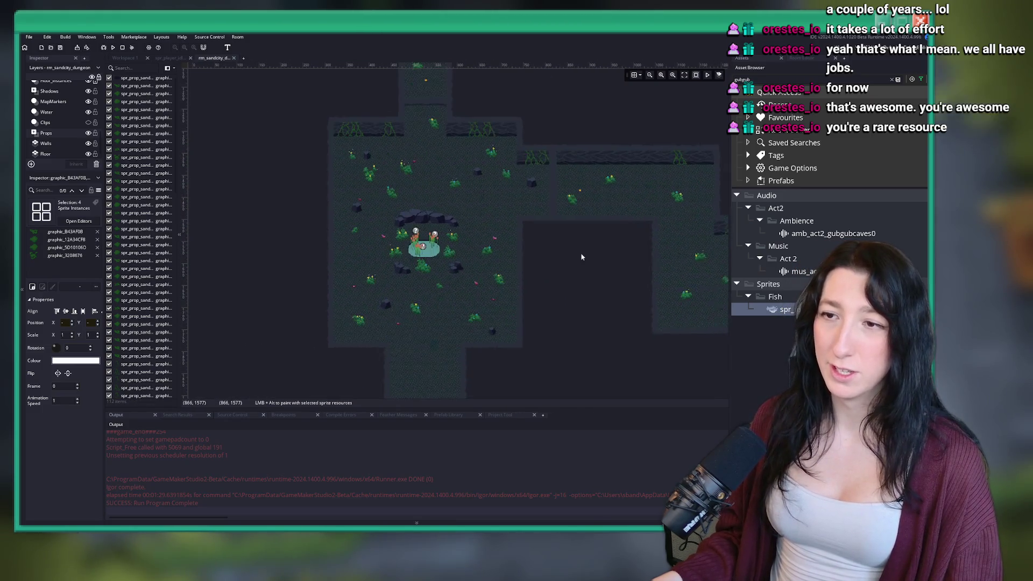
{"action": "scroll", "coordinate": [431, 161], "scroll_direction": "up", "scroll_amount": 6}
{"action": "scroll", "coordinate": [45, 112], "scroll_direction": "up", "scroll_amount": 1}
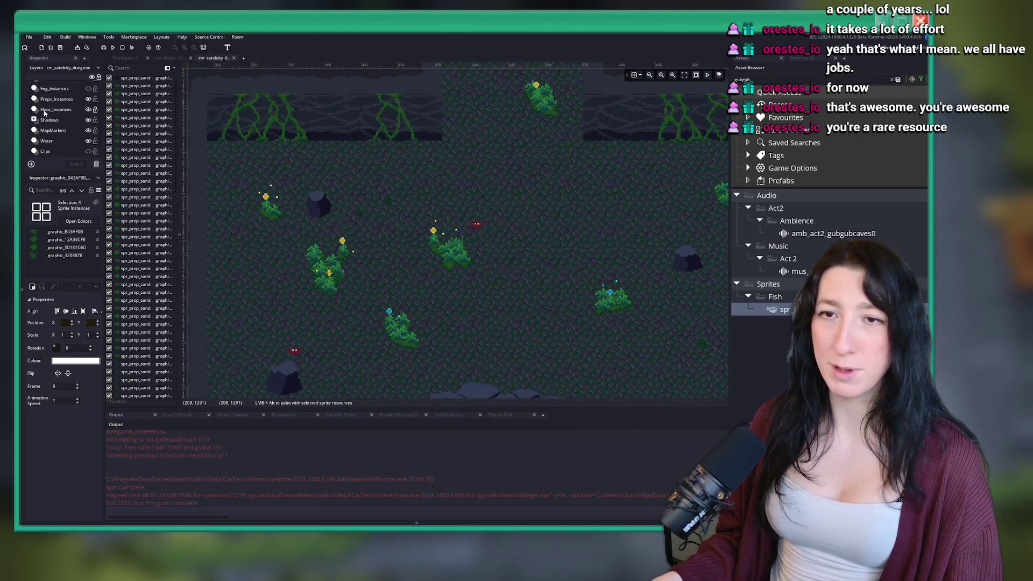
{"action": "scroll", "coordinate": [44, 112], "scroll_direction": "up", "scroll_amount": 2}
{"action": "left_click", "coordinate": [56, 107]}
{"action": "left_click_drag", "start_coordinate": [297, 219], "coordinate": [492, 295]}
{"action": "scroll", "coordinate": [508, 302], "scroll_direction": "down", "scroll_amount": 2}
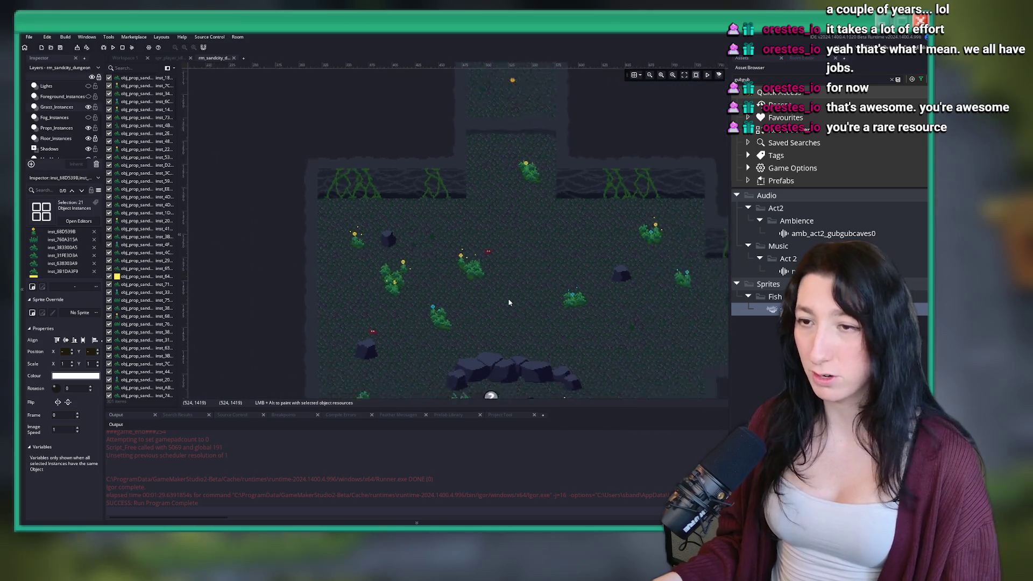
Paste the 21 plant instances into another corridor and nudge the group slightly up.
{"action": "scroll", "coordinate": [508, 299], "scroll_direction": "down", "scroll_amount": 3}
{"action": "scroll", "coordinate": [500, 185], "scroll_direction": "up", "scroll_amount": 4}
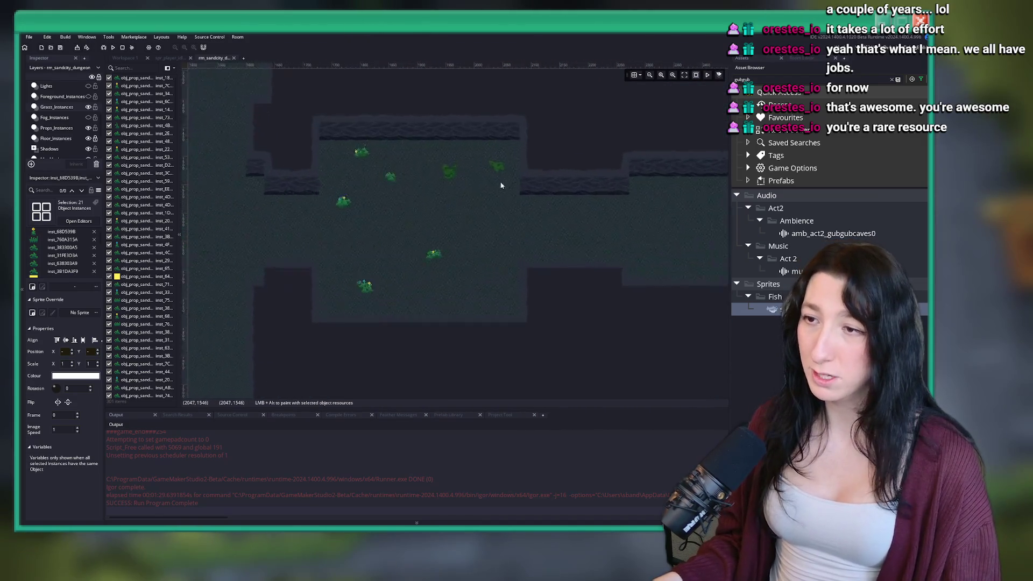
{"action": "scroll", "coordinate": [500, 185], "scroll_direction": "up", "scroll_amount": 3}
{"action": "key", "text": "ctrl+v"}
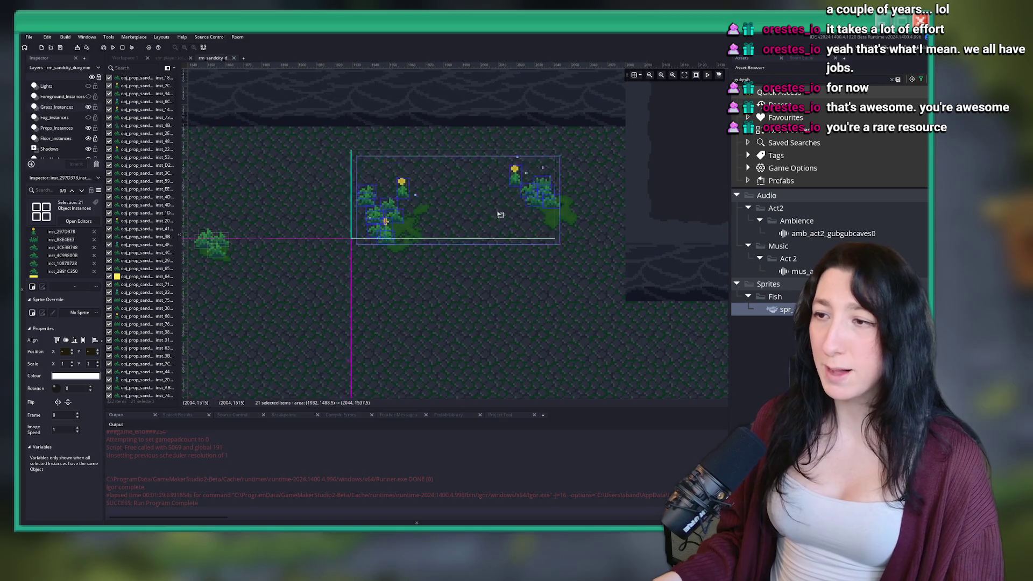
{"action": "left_click", "coordinate": [523, 231]}
{"action": "scroll", "coordinate": [523, 220], "scroll_direction": "up", "scroll_amount": 3}
{"action": "mouse_move", "coordinate": [547, 345]}
{"action": "left_mouse_down"}
{"action": "mouse_move", "coordinate": [576, 295]}
{"action": "mouse_move", "coordinate": [556, 306]}
{"action": "mouse_move", "coordinate": [547, 269]}
{"action": "left_mouse_up"}
{"action": "scroll", "coordinate": [562, 304], "scroll_direction": "down", "scroll_amount": 1}
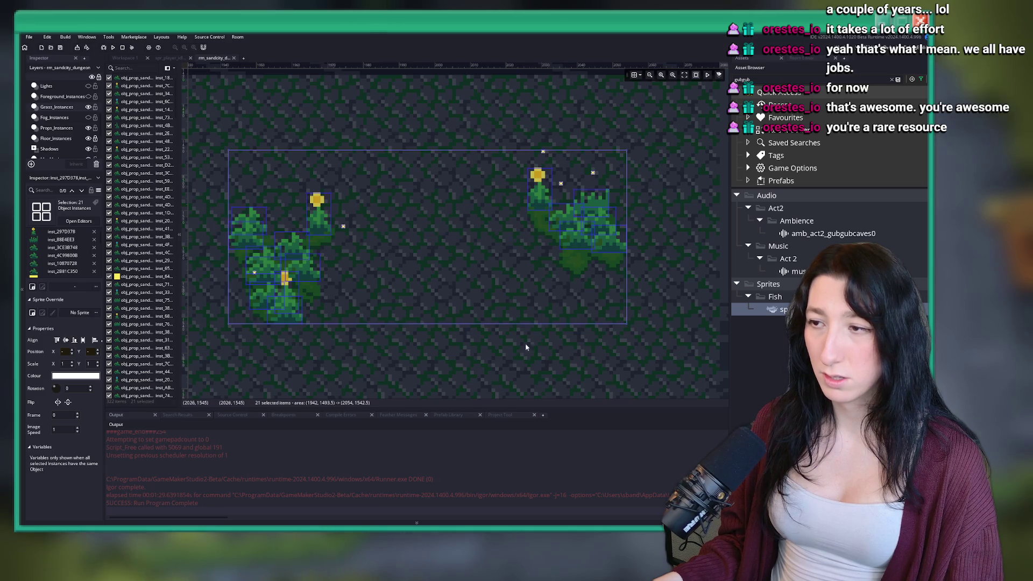
Shift a single plant from the pasted group further right, then look over other corridors.
{"action": "left_click", "coordinate": [513, 359]}
{"action": "mouse_move", "coordinate": [272, 311]}
{"action": "left_mouse_down"}
{"action": "mouse_move", "coordinate": [361, 296]}
{"action": "mouse_move", "coordinate": [338, 313]}
{"action": "mouse_move", "coordinate": [546, 248]}
{"action": "mouse_move", "coordinate": [501, 266]}
{"action": "left_mouse_up"}
{"action": "scroll", "coordinate": [476, 312], "scroll_direction": "down", "scroll_amount": 3}
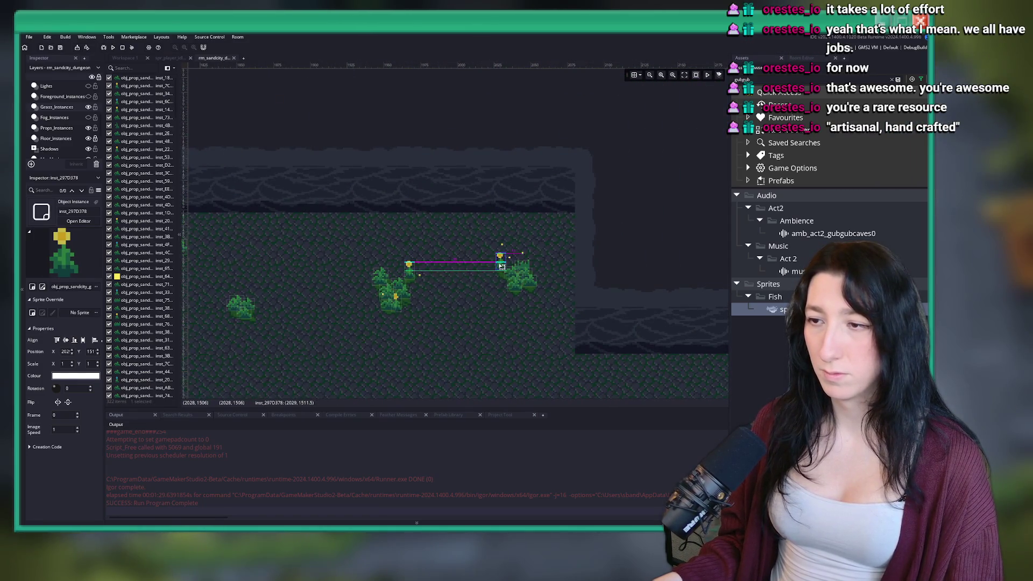
{"action": "scroll", "coordinate": [443, 285], "scroll_direction": "up", "scroll_amount": 2}
{"action": "scroll", "coordinate": [435, 296], "scroll_direction": "down", "scroll_amount": 4}
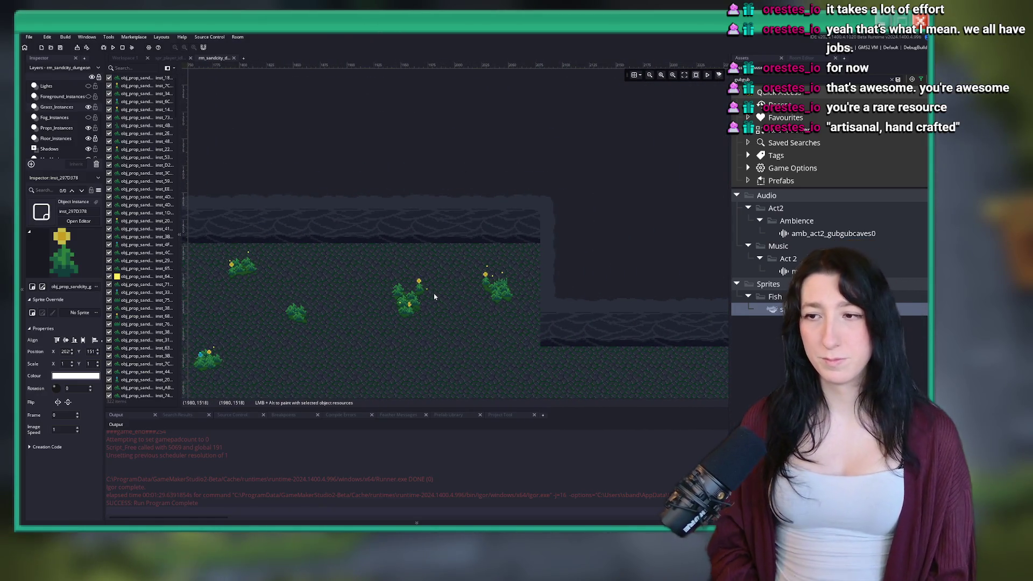
{"action": "left_click_drag", "start_coordinate": [389, 281], "coordinate": [507, 215]}
{"action": "scroll", "coordinate": [508, 216], "scroll_direction": "down", "scroll_amount": 3}
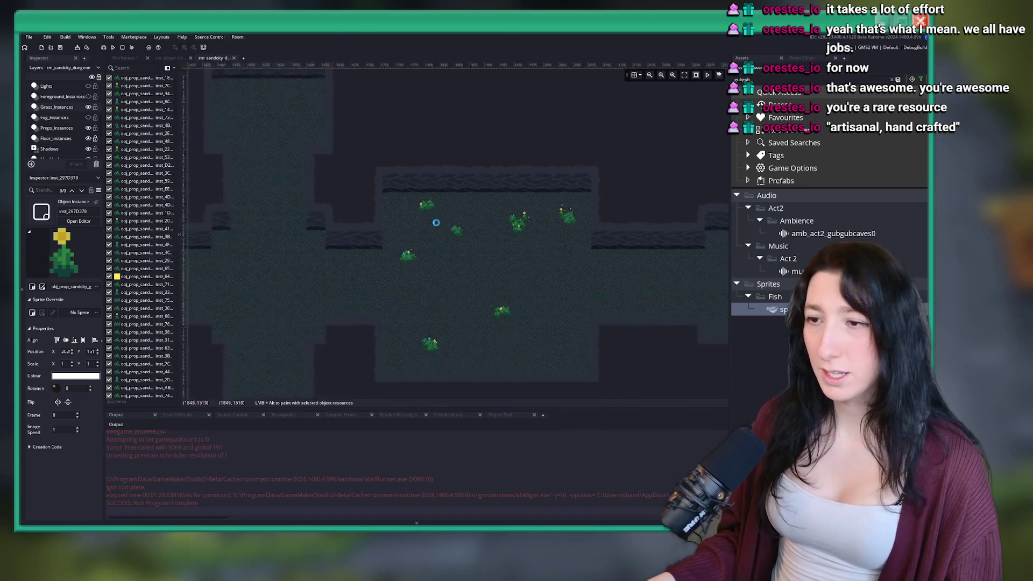
{"action": "scroll", "coordinate": [517, 215], "scroll_direction": "up", "scroll_amount": 1}
{"action": "left_click_drag", "start_coordinate": [376, 242], "coordinate": [526, 272]}
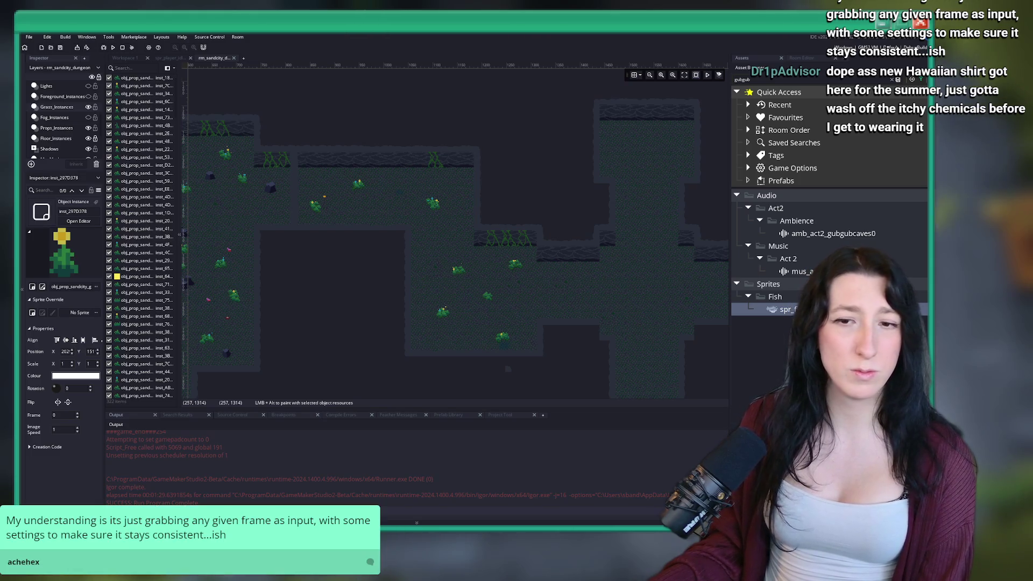
Show the full asset list and select the sprites around the pond on the Props layer.
{"action": "left_click_drag", "start_coordinate": [413, 338], "coordinate": [293, 278]}
{"action": "left_click", "coordinate": [897, 79]}
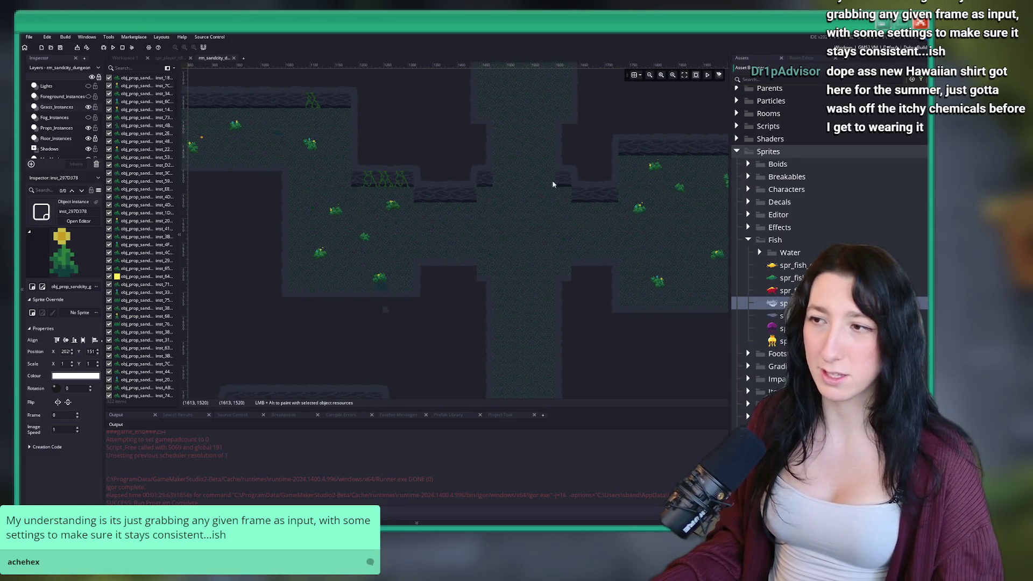
{"action": "left_click_drag", "start_coordinate": [417, 210], "coordinate": [479, 249]}
{"action": "scroll", "coordinate": [70, 112], "scroll_direction": "down", "scroll_amount": 2}
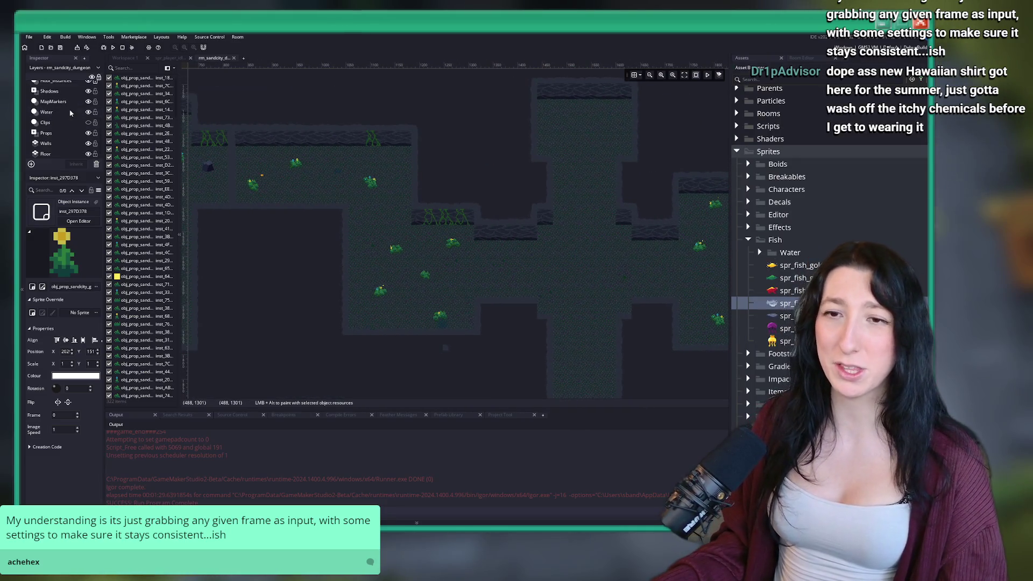
{"action": "left_click", "coordinate": [46, 133]}
{"action": "scroll", "coordinate": [286, 234], "scroll_direction": "down", "scroll_amount": 2}
{"action": "scroll", "coordinate": [323, 239], "scroll_direction": "up", "scroll_amount": 6}
{"action": "scroll", "coordinate": [329, 242], "scroll_direction": "up", "scroll_amount": 3}
{"action": "mouse_move", "coordinate": [377, 129]}
{"action": "left_mouse_down"}
{"action": "mouse_move", "coordinate": [661, 306]}
{"action": "mouse_move", "coordinate": [565, 245]}
{"action": "left_mouse_up"}
Move a cluster of eight prop sprites to the right.
{"action": "scroll", "coordinate": [541, 321], "scroll_direction": "down", "scroll_amount": 3}
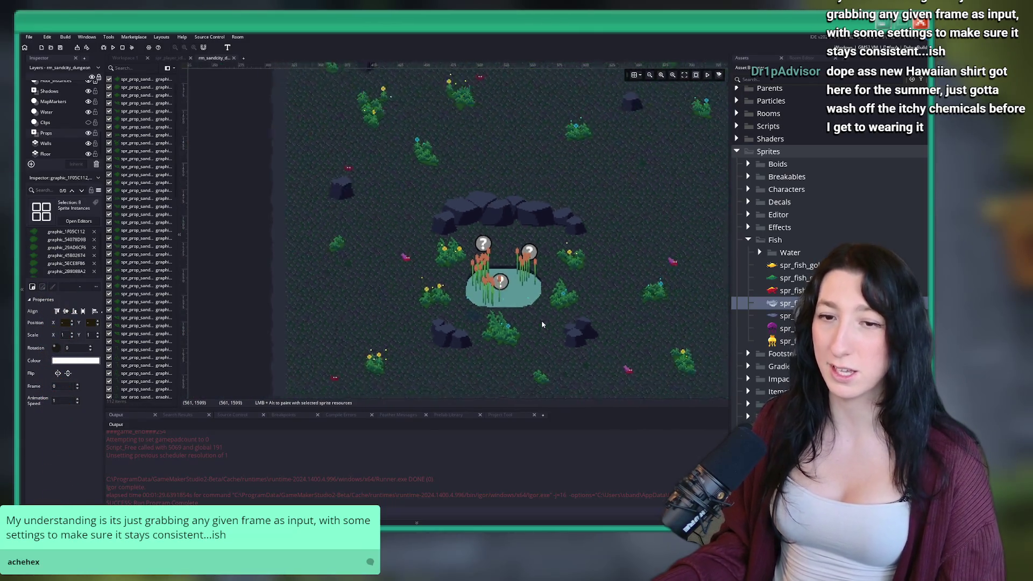
{"action": "scroll", "coordinate": [540, 268], "scroll_direction": "up", "scroll_amount": 3}
{"action": "scroll", "coordinate": [540, 268], "scroll_direction": "up", "scroll_amount": 5}
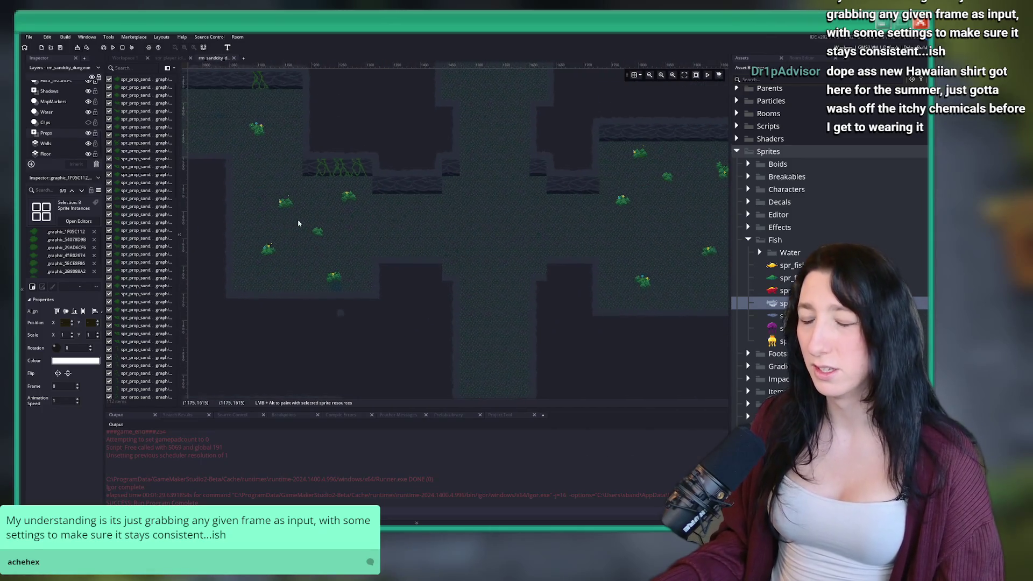
{"action": "left_click_drag", "start_coordinate": [323, 191], "coordinate": [345, 207]}
{"action": "mouse_move", "coordinate": [343, 267]}
{"action": "left_mouse_down"}
{"action": "mouse_move", "coordinate": [570, 308]}
{"action": "mouse_move", "coordinate": [641, 305]}
{"action": "mouse_move", "coordinate": [614, 291]}
{"action": "left_mouse_up"}
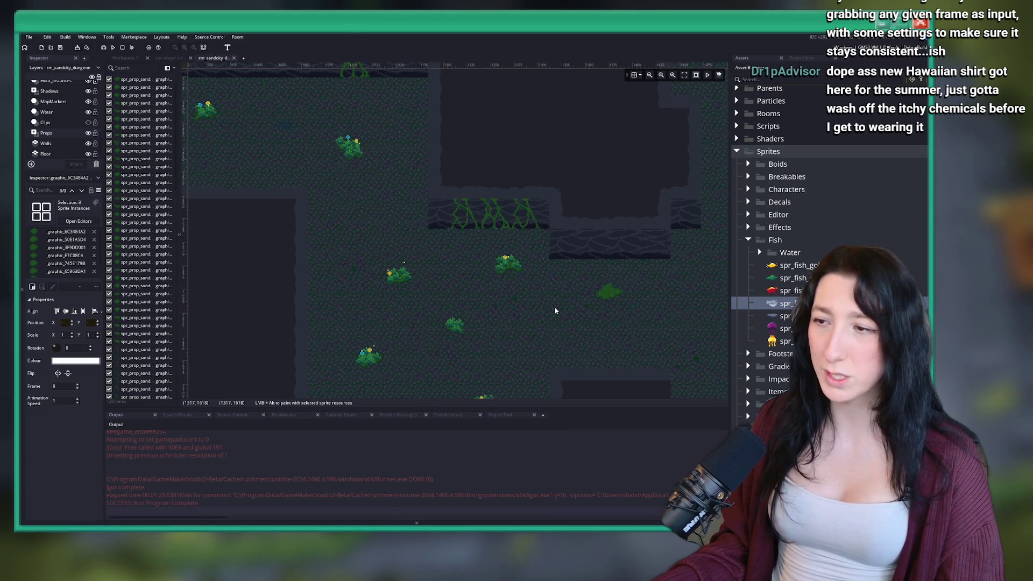
On Grass_Instances, paste a copy of the ten-instance grass bush onto the faint bush mark.
{"action": "scroll", "coordinate": [290, 275], "scroll_direction": "down", "scroll_amount": 3}
{"action": "scroll", "coordinate": [487, 282], "scroll_direction": "up", "scroll_amount": 2}
{"action": "scroll", "coordinate": [426, 283], "scroll_direction": "up", "scroll_amount": 3}
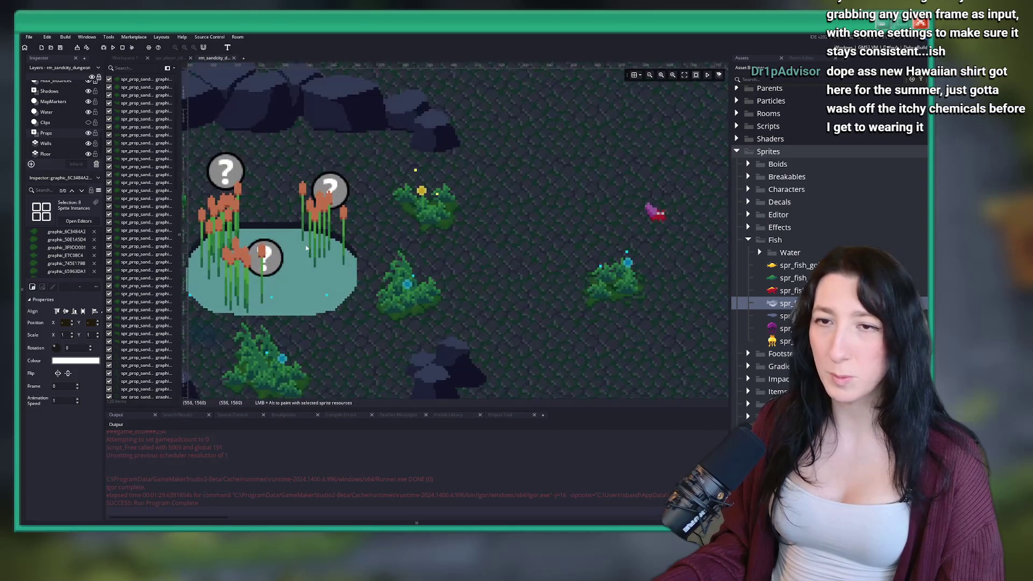
{"action": "scroll", "coordinate": [69, 117], "scroll_direction": "up", "scroll_amount": 3}
{"action": "left_click", "coordinate": [56, 107]}
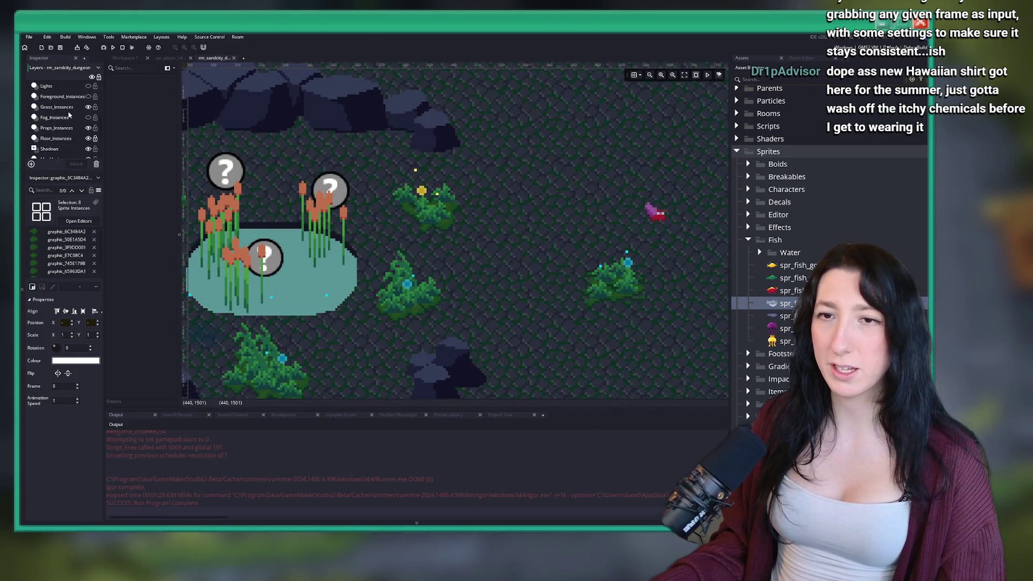
{"action": "mouse_move", "coordinate": [375, 259]}
{"action": "left_mouse_down"}
{"action": "mouse_move", "coordinate": [340, 252]}
{"action": "mouse_move", "coordinate": [406, 305]}
{"action": "left_mouse_up"}
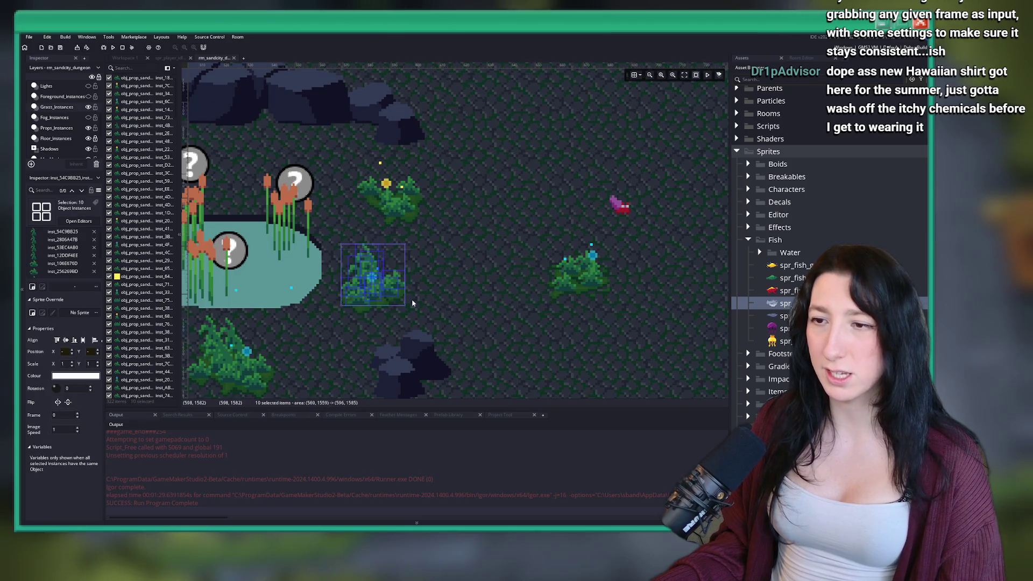
{"action": "scroll", "coordinate": [427, 289], "scroll_direction": "down", "scroll_amount": 3}
{"action": "scroll", "coordinate": [449, 279], "scroll_direction": "right", "scroll_amount": 10}
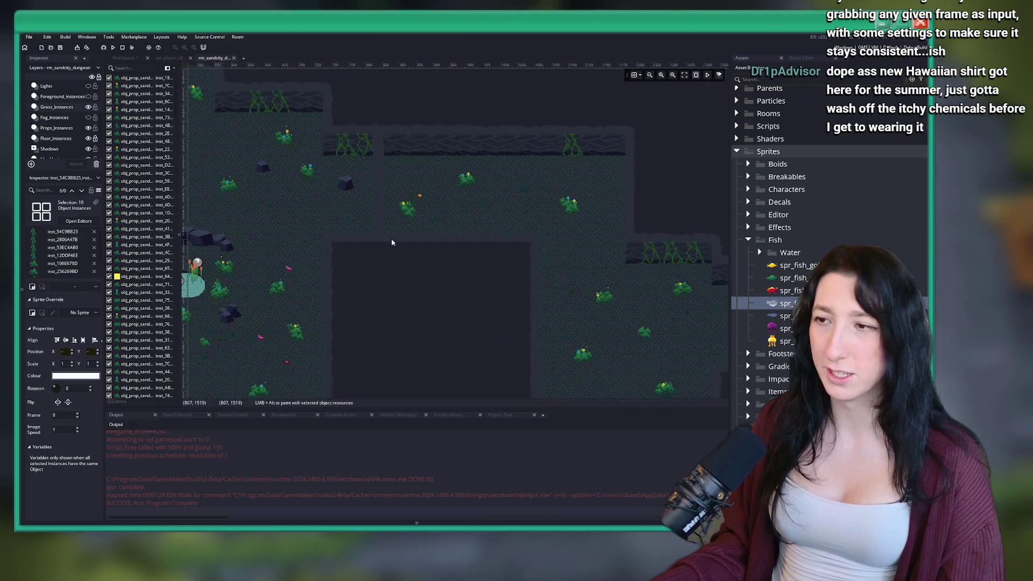
{"action": "scroll", "coordinate": [504, 238], "scroll_direction": "up", "scroll_amount": 3}
{"action": "key", "text": "ctrl+v"}
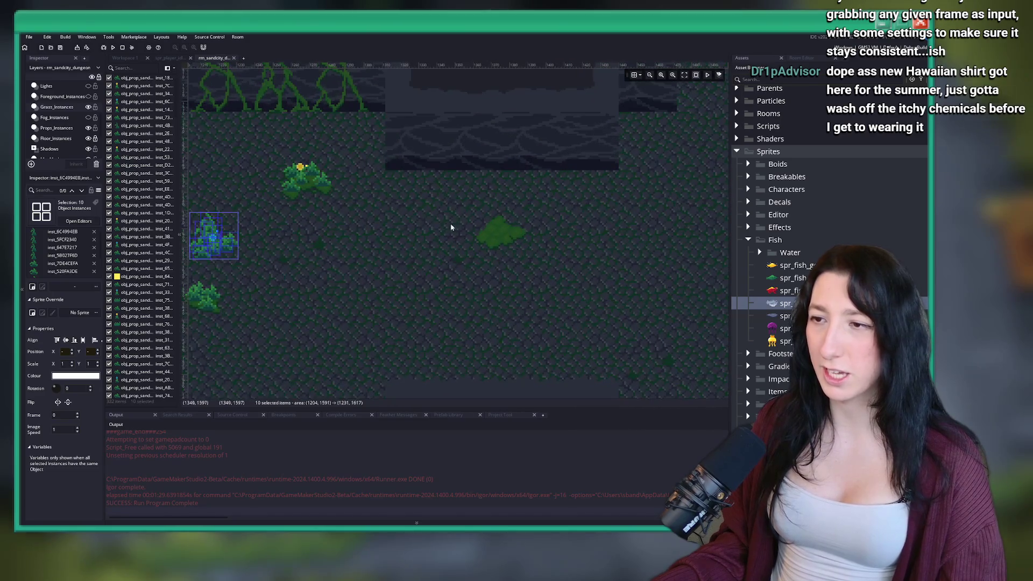
{"action": "left_click_drag", "start_coordinate": [277, 233], "coordinate": [513, 234]}
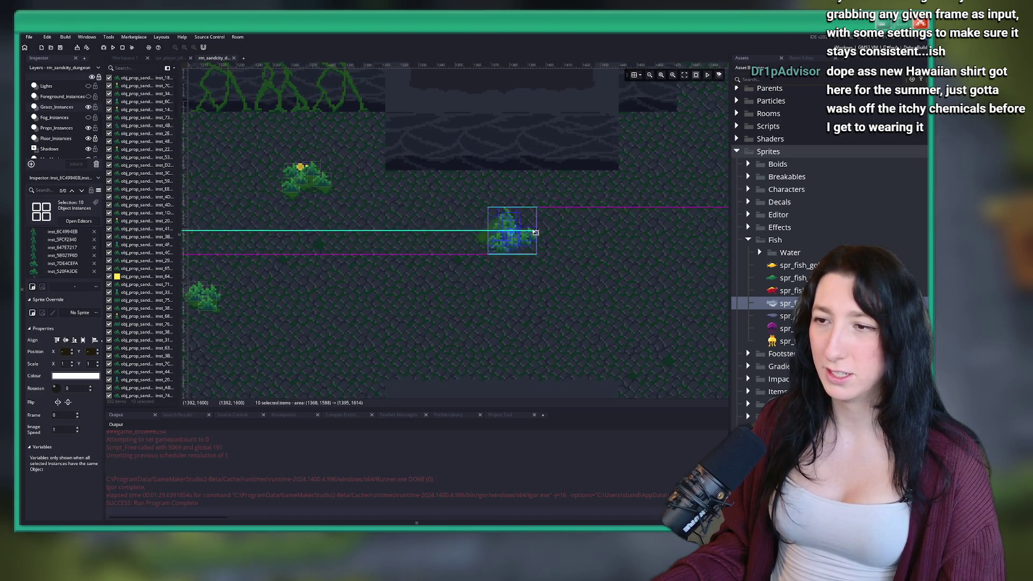
{"action": "scroll", "coordinate": [501, 231], "scroll_direction": "up", "scroll_amount": 5}
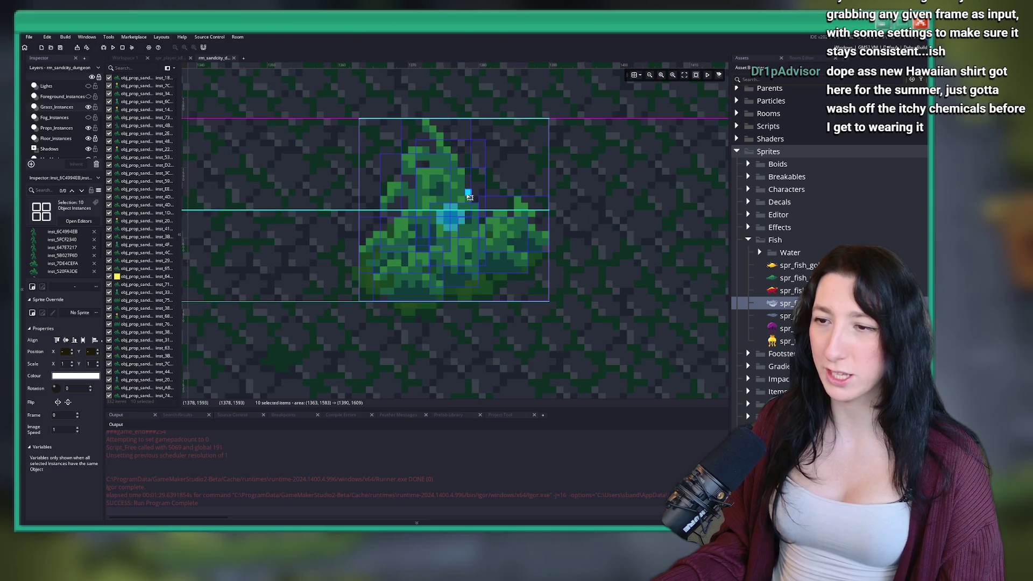
{"action": "left_click", "coordinate": [564, 315]}
On the Props layer, paste a copy of the small flowering plant near the rock.
{"action": "scroll", "coordinate": [518, 292], "scroll_direction": "down", "scroll_amount": 5}
{"action": "scroll", "coordinate": [520, 286], "scroll_direction": "down", "scroll_amount": 2}
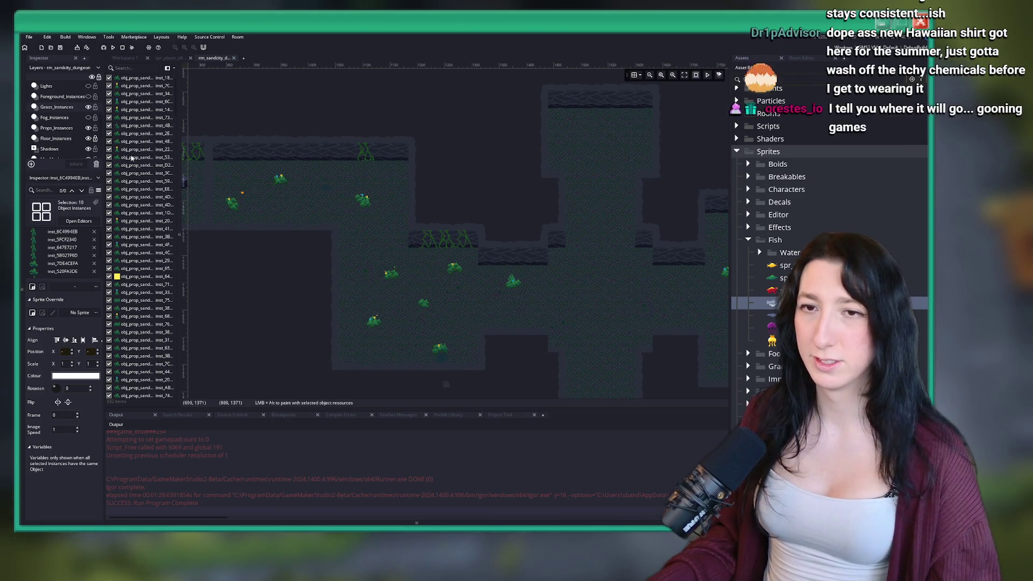
{"action": "scroll", "coordinate": [67, 132], "scroll_direction": "down", "scroll_amount": 3}
{"action": "left_click", "coordinate": [67, 132]}
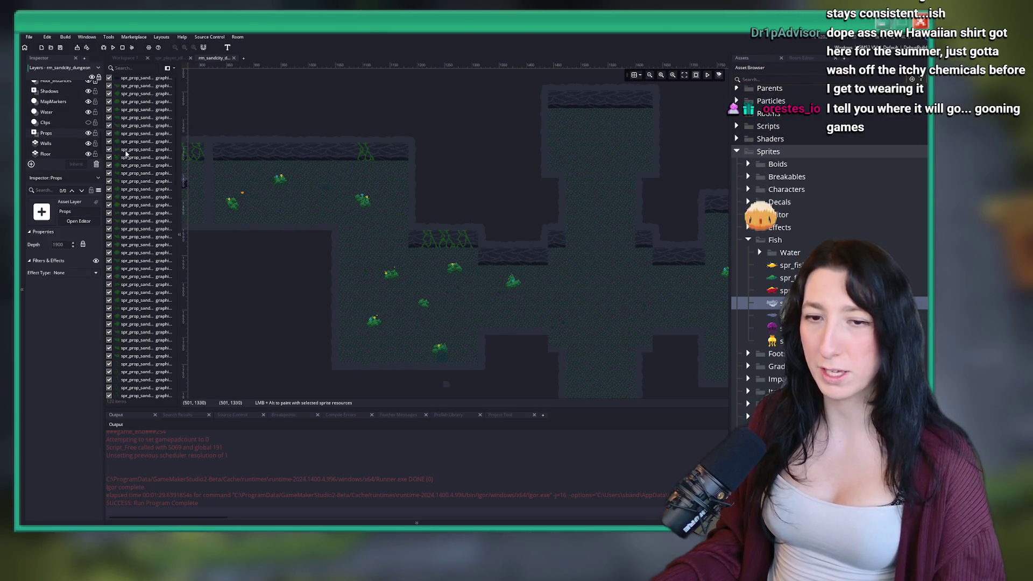
{"action": "scroll", "coordinate": [447, 177], "scroll_direction": "left", "scroll_amount": 5}
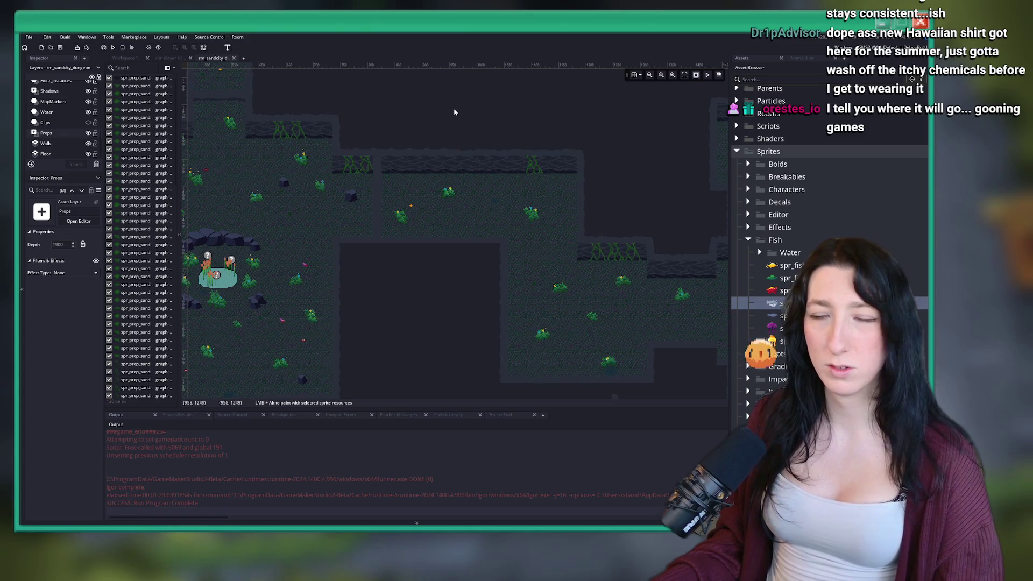
{"action": "left_click_drag", "start_coordinate": [341, 143], "coordinate": [490, 171]}
{"action": "scroll", "coordinate": [344, 138], "scroll_direction": "up", "scroll_amount": 5}
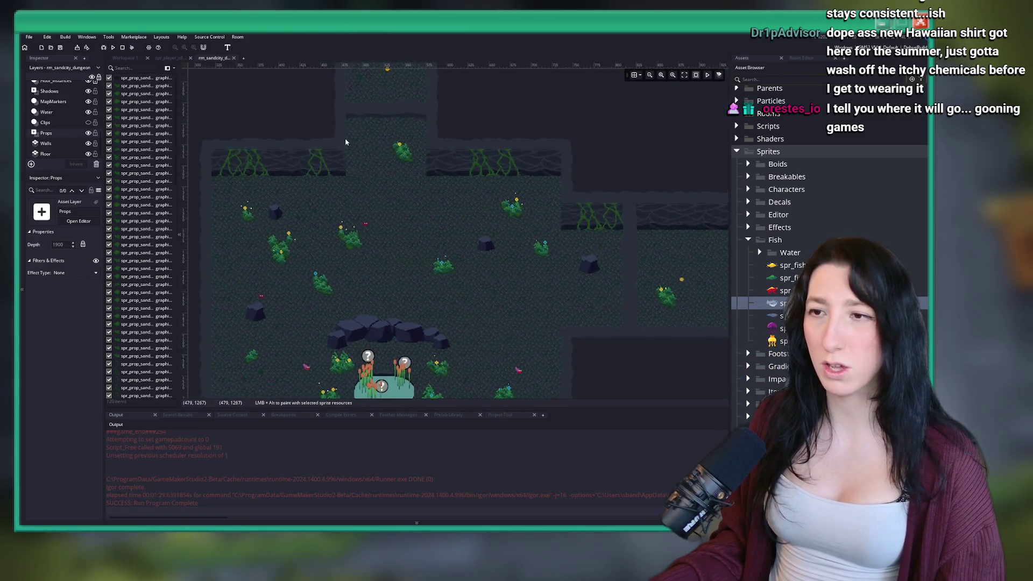
{"action": "left_click", "coordinate": [253, 283]}
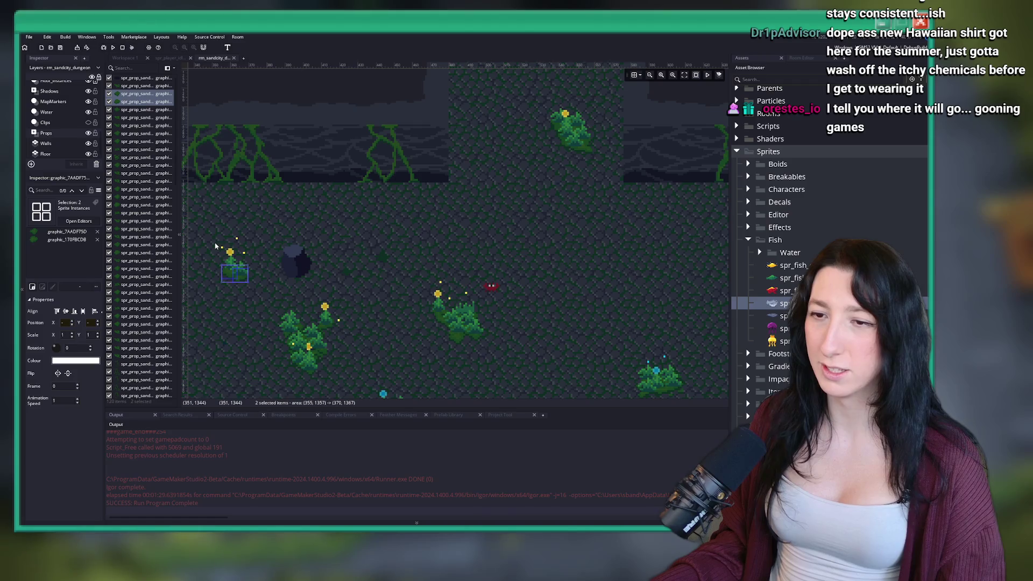
{"action": "scroll", "coordinate": [438, 210], "scroll_direction": "down", "scroll_amount": 5}
{"action": "key", "text": "ctrl+v"}
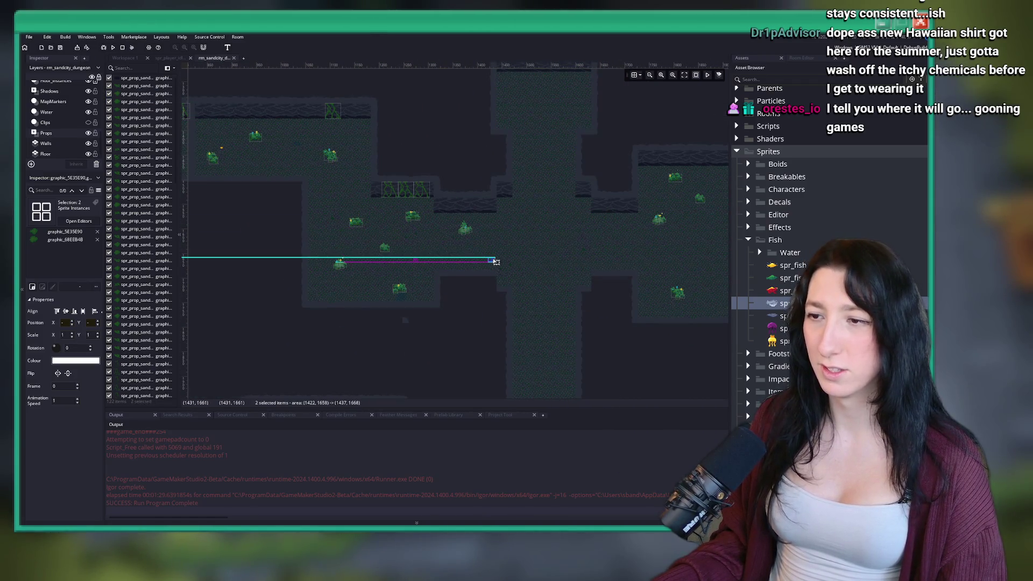
{"action": "left_click", "coordinate": [482, 261]}
On Grass_Instances, move the five-instance yellow-flower bush up and left.
{"action": "scroll", "coordinate": [463, 205], "scroll_direction": "up", "scroll_amount": 6}
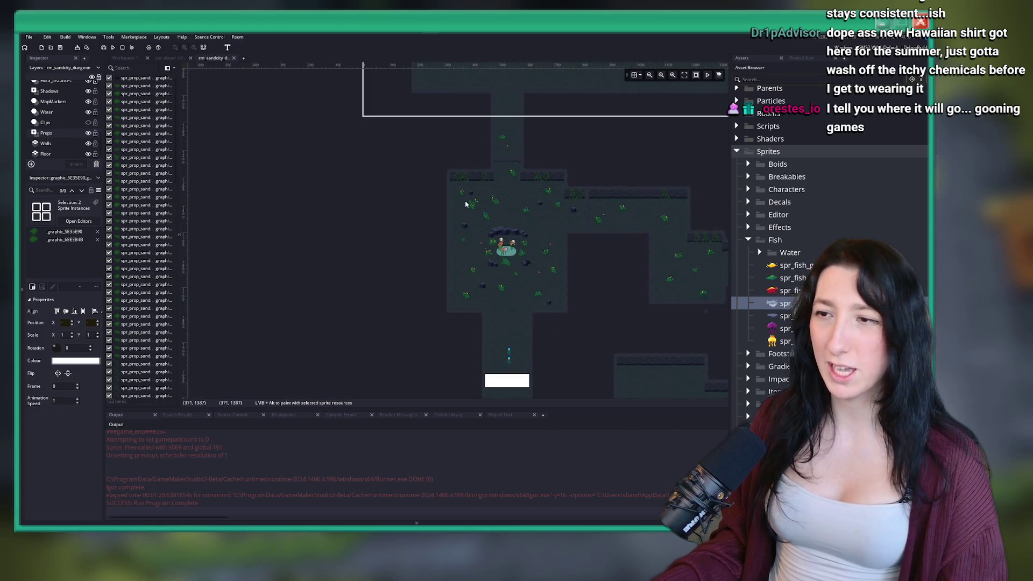
{"action": "scroll", "coordinate": [432, 177], "scroll_direction": "up", "scroll_amount": 3}
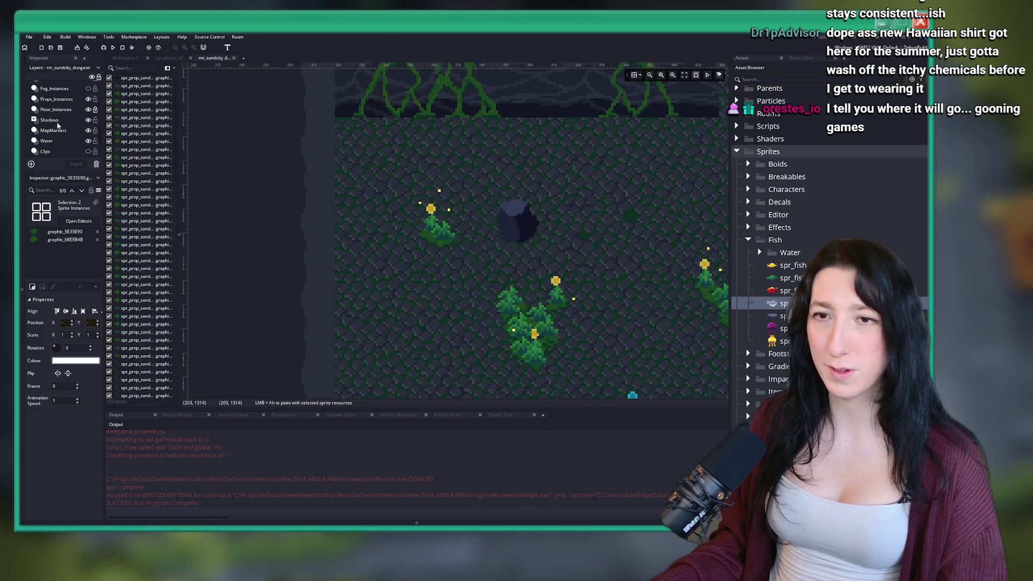
{"action": "scroll", "coordinate": [57, 134], "scroll_direction": "up", "scroll_amount": 3}
{"action": "left_click", "coordinate": [57, 121]}
{"action": "left_click_drag", "start_coordinate": [385, 171], "coordinate": [467, 274]}
{"action": "scroll", "coordinate": [433, 282], "scroll_direction": "down", "scroll_amount": 5}
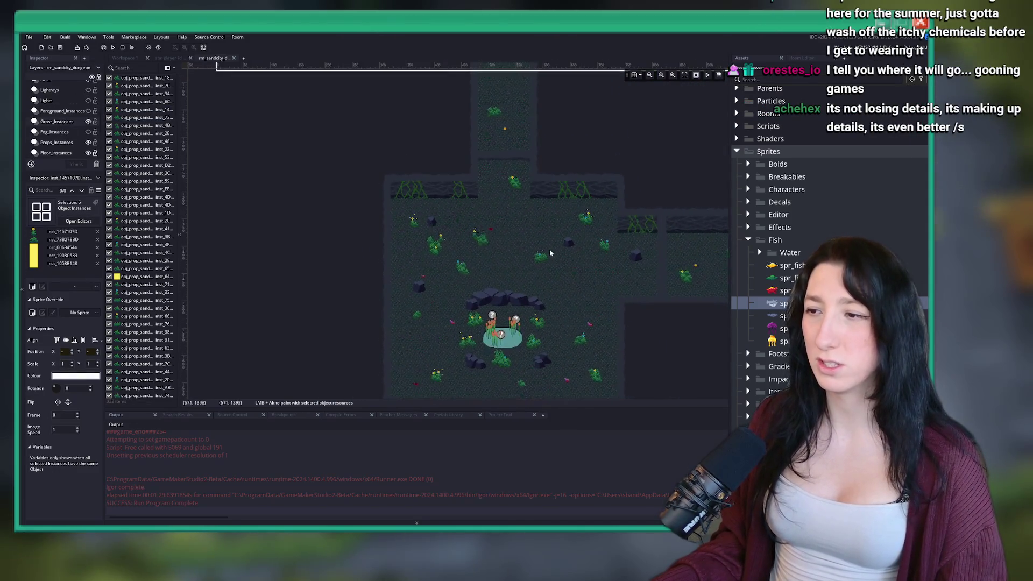
{"action": "scroll", "coordinate": [384, 203], "scroll_direction": "up", "scroll_amount": 2}
{"action": "scroll", "coordinate": [384, 203], "scroll_direction": "up", "scroll_amount": 6}
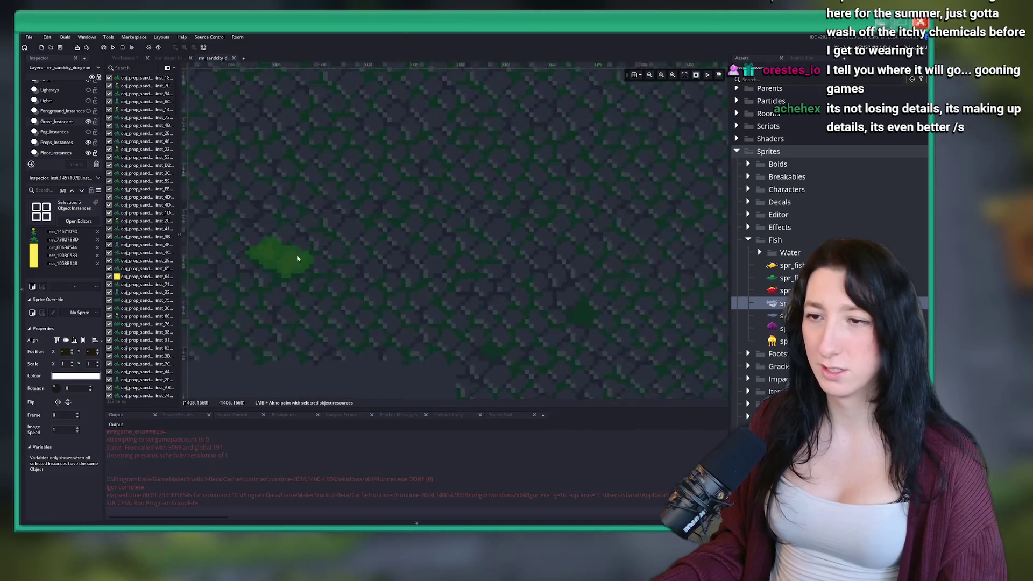
{"action": "left_click_drag", "start_coordinate": [367, 260], "coordinate": [366, 261]}
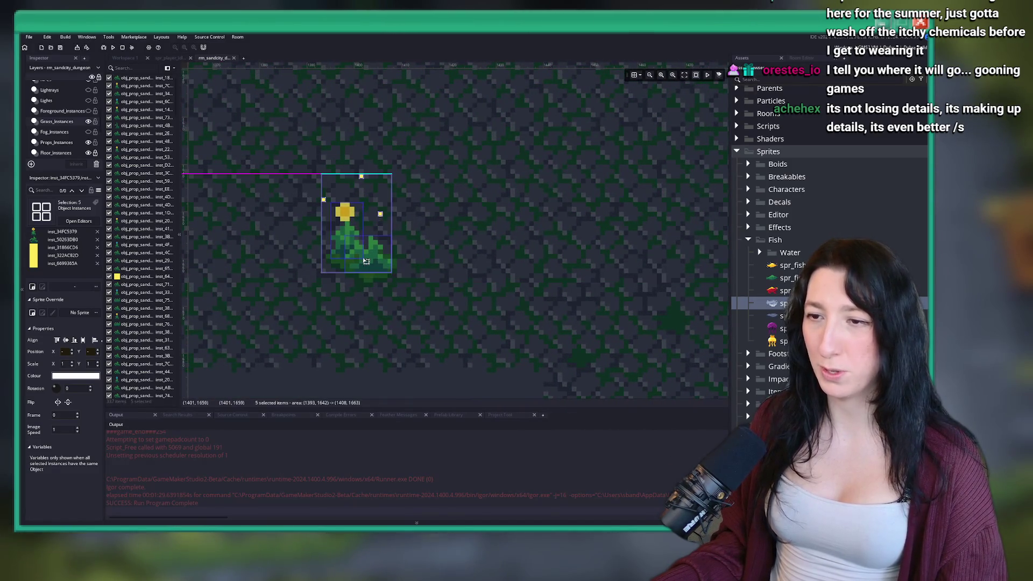
{"action": "scroll", "coordinate": [451, 214], "scroll_direction": "down", "scroll_amount": 6}
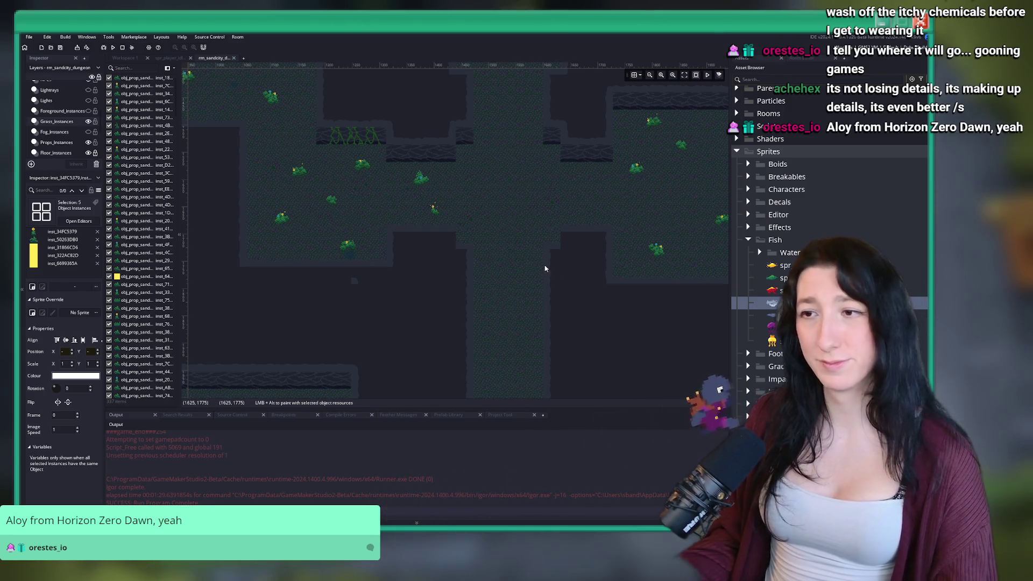
{"action": "left_click_drag", "start_coordinate": [510, 210], "coordinate": [458, 280]}
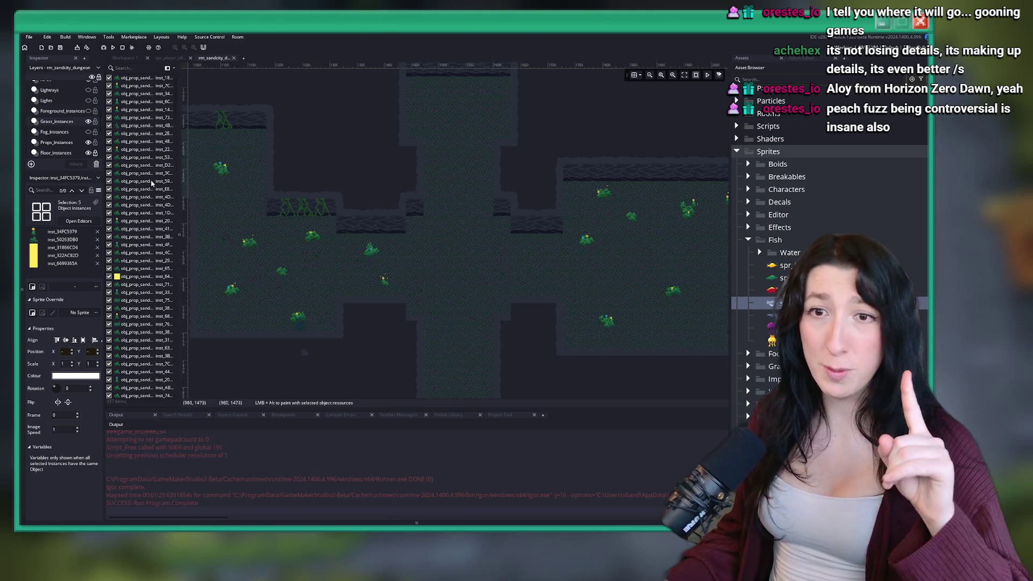
{"action": "scroll", "coordinate": [88, 159], "scroll_direction": "down", "scroll_amount": 3}
On the Props layer, move a prop sprite to a new spot in the room.
{"action": "left_click", "coordinate": [47, 148]}
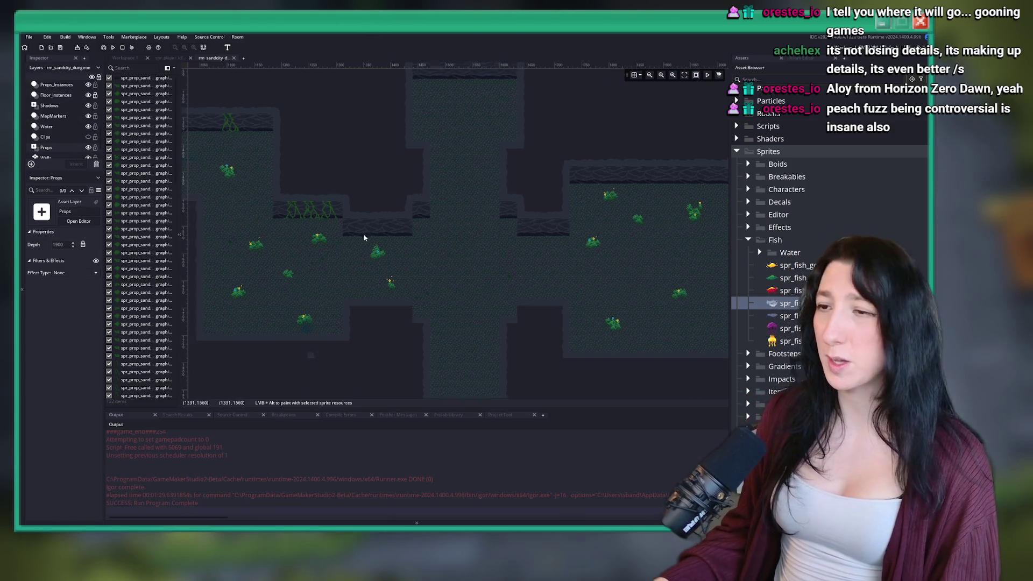
{"action": "scroll", "coordinate": [398, 239], "scroll_direction": "down", "scroll_amount": 2}
{"action": "scroll", "coordinate": [579, 222], "scroll_direction": "up", "scroll_amount": 4}
{"action": "mouse_move", "coordinate": [604, 229]}
{"action": "left_mouse_down"}
{"action": "mouse_move", "coordinate": [677, 297]}
{"action": "mouse_move", "coordinate": [527, 323]}
{"action": "mouse_move", "coordinate": [452, 305]}
{"action": "mouse_move", "coordinate": [425, 272]}
{"action": "left_mouse_up"}
{"action": "scroll", "coordinate": [639, 289], "scroll_direction": "down", "scroll_amount": 5}
{"action": "scroll", "coordinate": [456, 306], "scroll_direction": "up", "scroll_amount": 3}
{"action": "left_click_drag", "start_coordinate": [482, 192], "coordinate": [266, 193]}
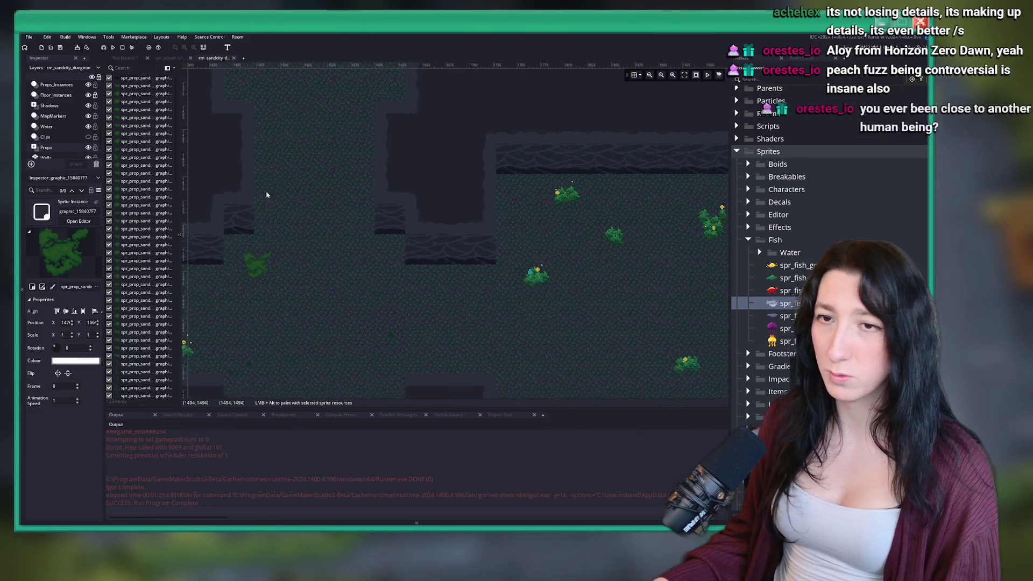
{"action": "scroll", "coordinate": [48, 105], "scroll_direction": "up", "scroll_amount": 2}
Copy the 11-instance grass clump on Grass_Instances and paste it into the lower room, nudged up slightly.
{"action": "left_click", "coordinate": [56, 92]}
{"action": "scroll", "coordinate": [601, 217], "scroll_direction": "down", "scroll_amount": 1}
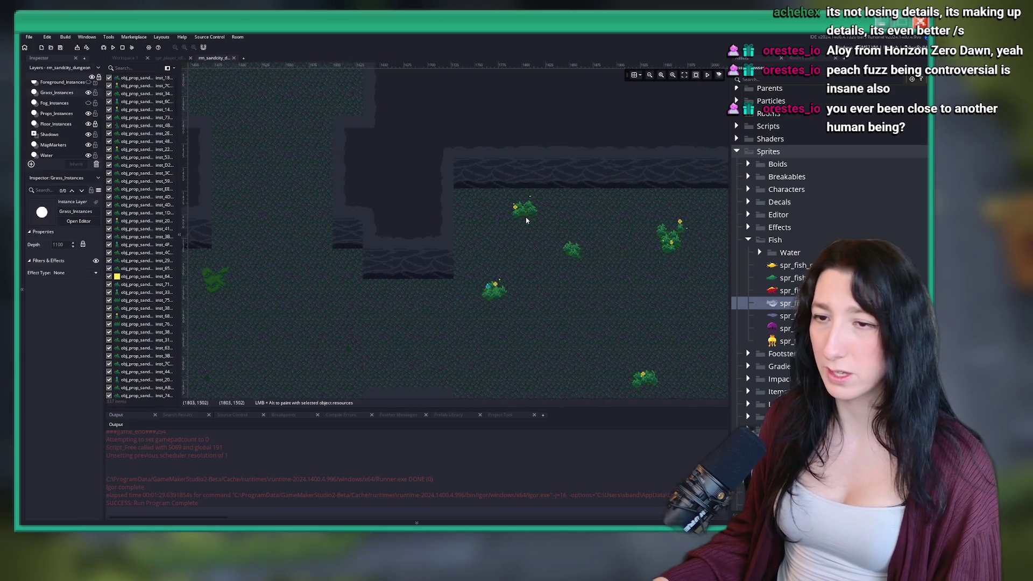
{"action": "left_click_drag", "start_coordinate": [615, 213], "coordinate": [671, 263]}
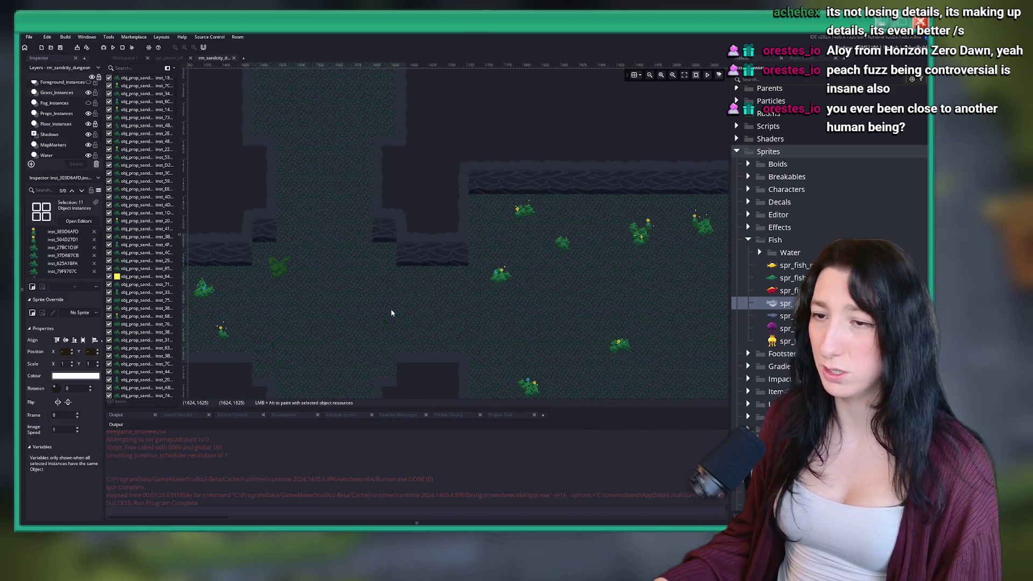
{"action": "scroll", "coordinate": [391, 312], "scroll_direction": "up", "scroll_amount": 5}
{"action": "key", "text": "ctrl+c"}
{"action": "key", "text": "ctrl+v"}
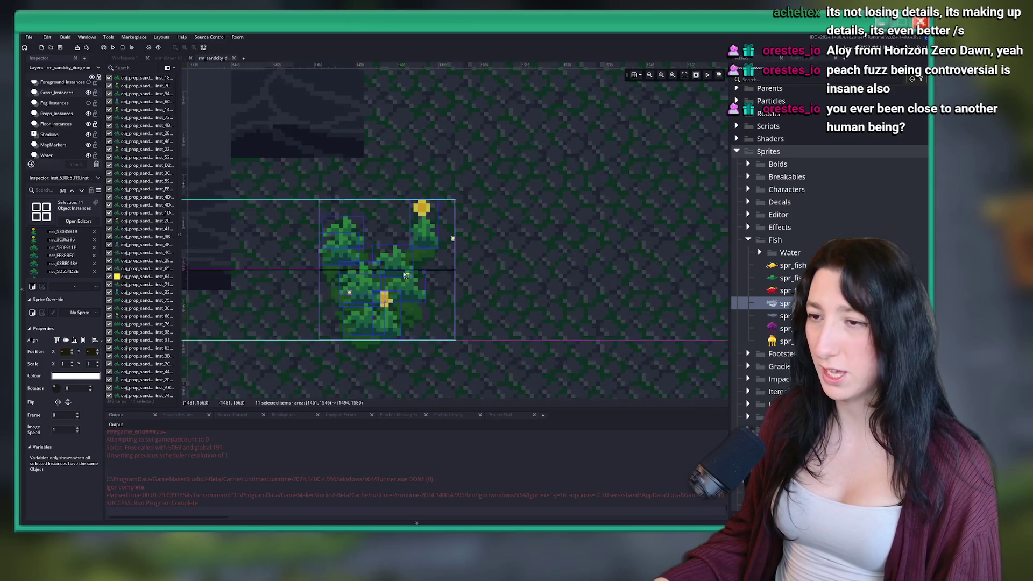
{"action": "scroll", "coordinate": [395, 298], "scroll_direction": "up", "scroll_amount": 2}
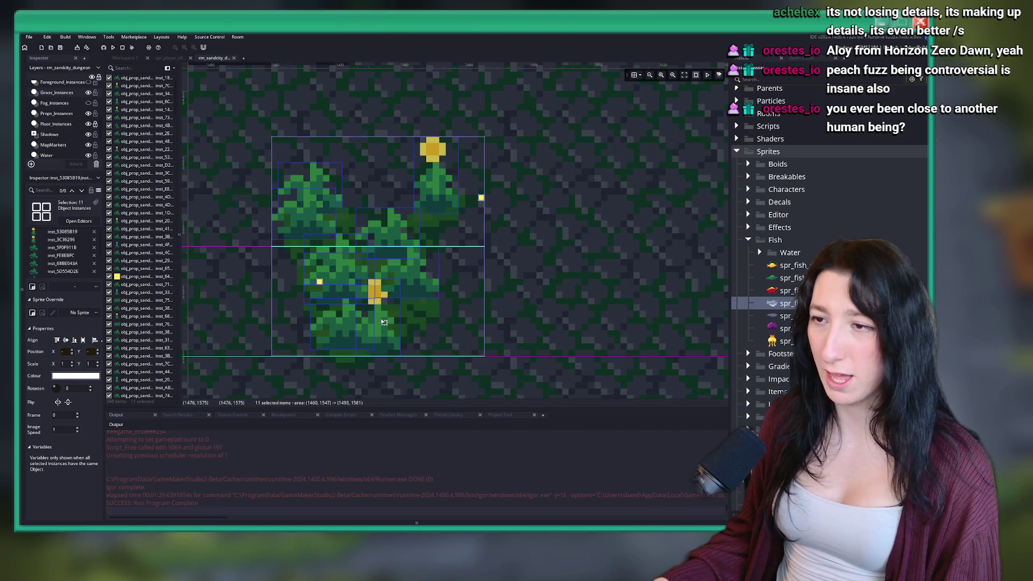
{"action": "left_click", "coordinate": [384, 323]}
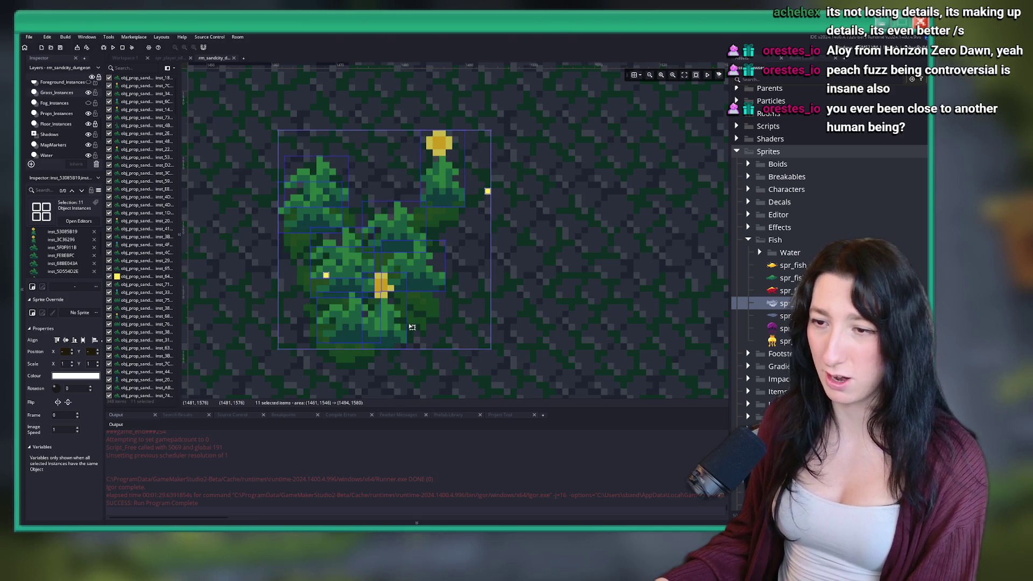
{"action": "key", "text": "Up"}
Drag one flower in the pasted clump slightly upward.
{"action": "left_click", "coordinate": [408, 344]}
{"action": "left_click_drag", "start_coordinate": [401, 347], "coordinate": [410, 326]}
{"action": "scroll", "coordinate": [538, 305], "scroll_direction": "down", "scroll_amount": 5}
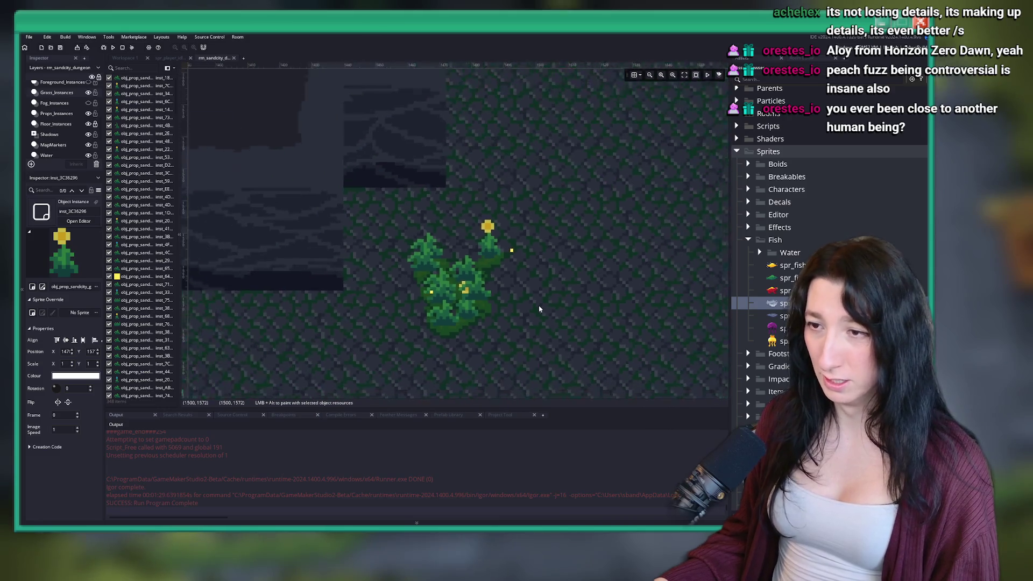
{"action": "scroll", "coordinate": [345, 248], "scroll_direction": "down", "scroll_amount": 1}
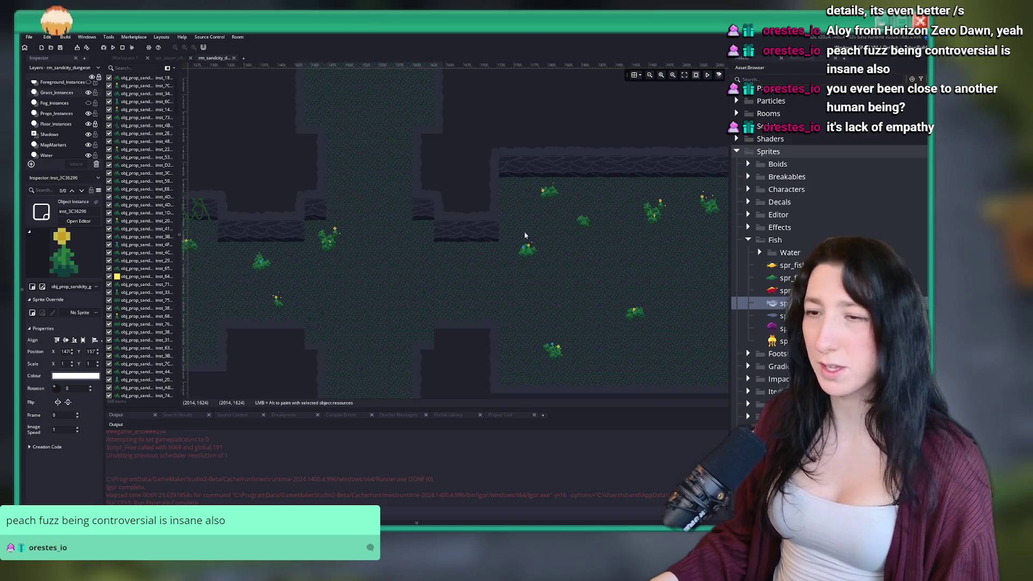
{"action": "scroll", "coordinate": [304, 221], "scroll_direction": "down", "scroll_amount": 2}
On the Props layer, move a group of ten prop sprites down and to the left.
{"action": "scroll", "coordinate": [60, 141], "scroll_direction": "down", "scroll_amount": 2}
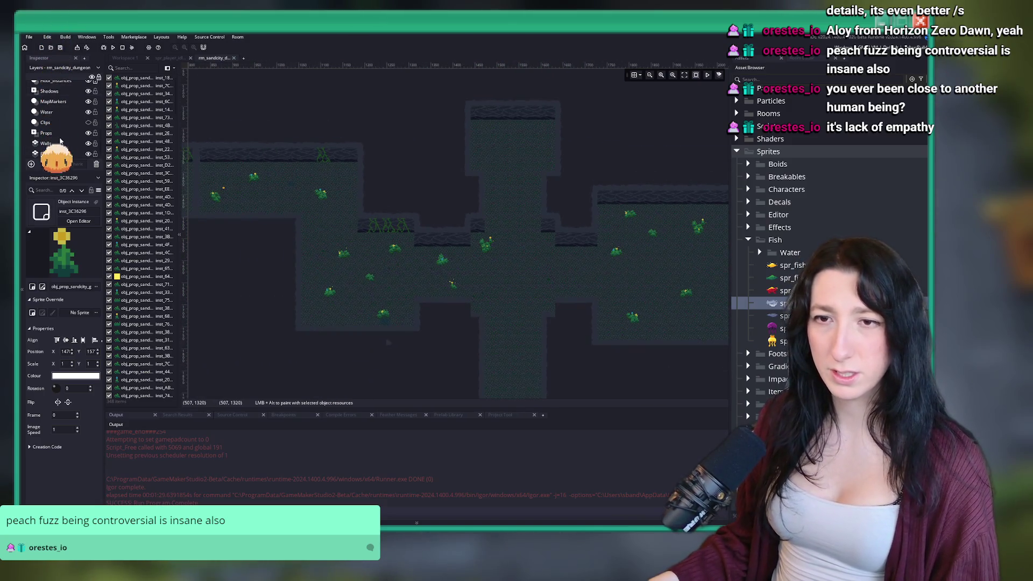
{"action": "left_click", "coordinate": [51, 132]}
{"action": "scroll", "coordinate": [453, 269], "scroll_direction": "up", "scroll_amount": 3}
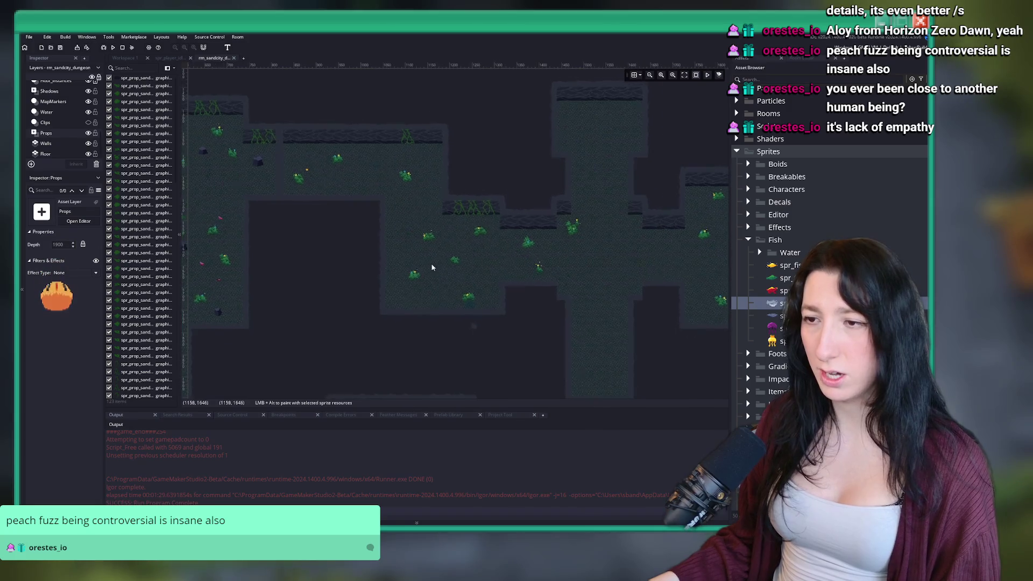
{"action": "scroll", "coordinate": [453, 269], "scroll_direction": "right", "scroll_amount": 3}
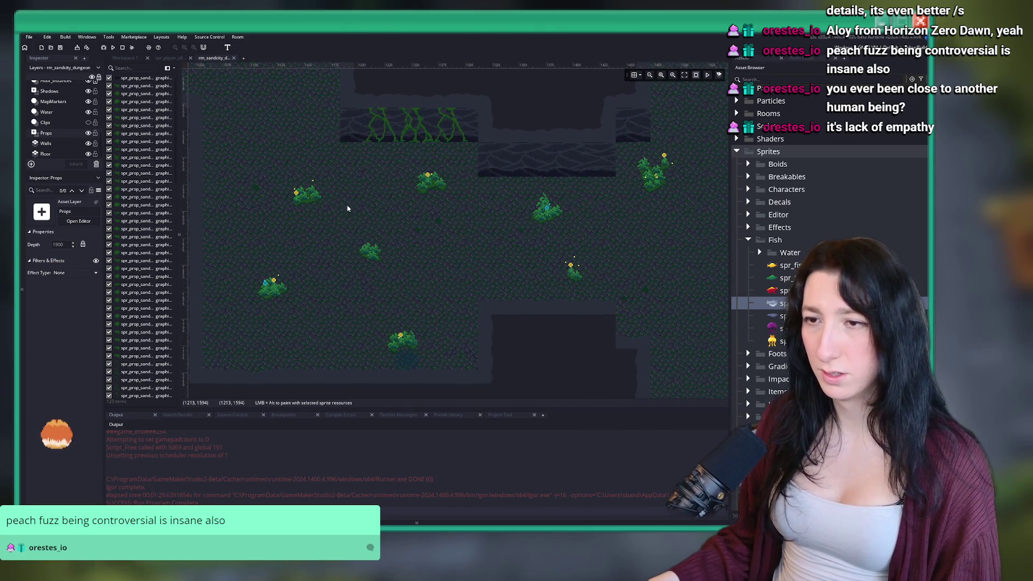
{"action": "scroll", "coordinate": [377, 183], "scroll_direction": "down", "scroll_amount": 3}
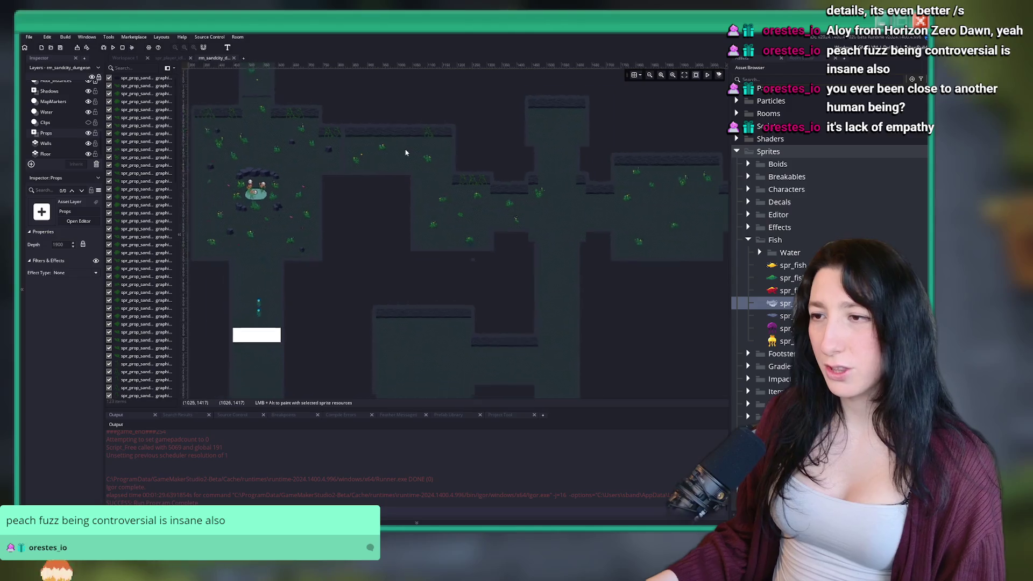
{"action": "scroll", "coordinate": [406, 152], "scroll_direction": "down", "scroll_amount": 2}
{"action": "scroll", "coordinate": [521, 227], "scroll_direction": "up", "scroll_amount": 5}
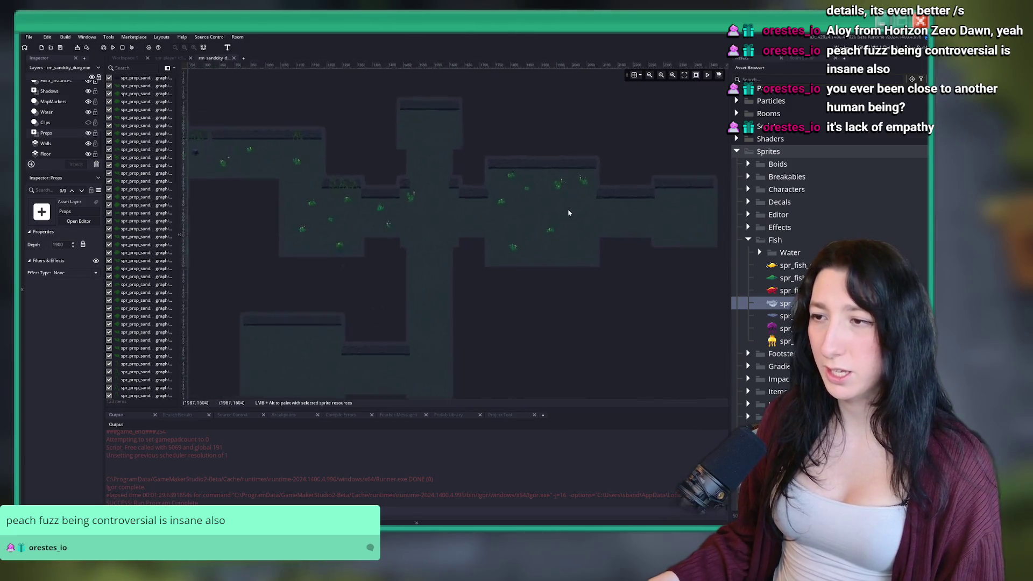
{"action": "left_click_drag", "start_coordinate": [565, 157], "coordinate": [610, 208]}
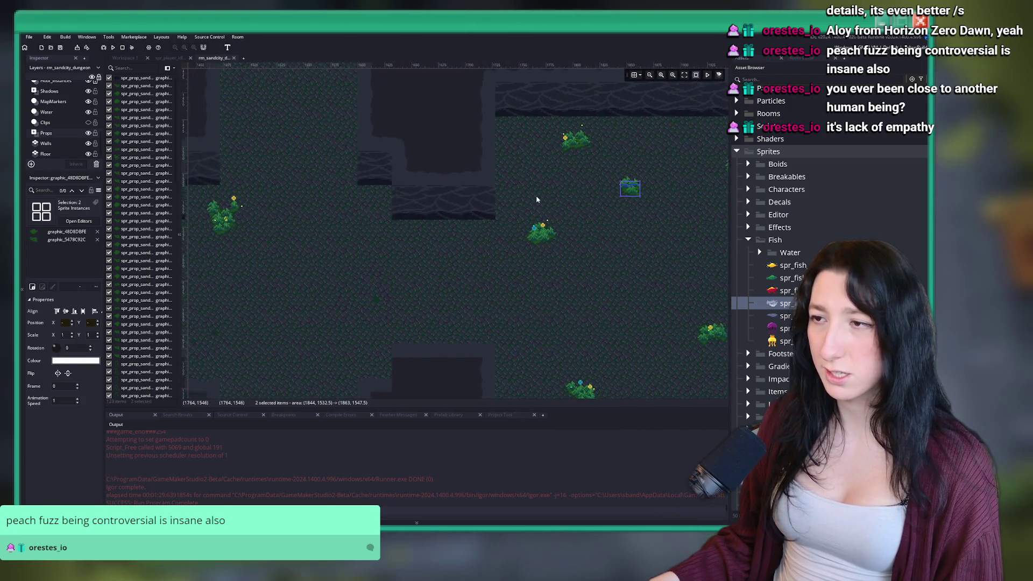
{"action": "scroll", "coordinate": [535, 191], "scroll_direction": "down", "scroll_amount": 1}
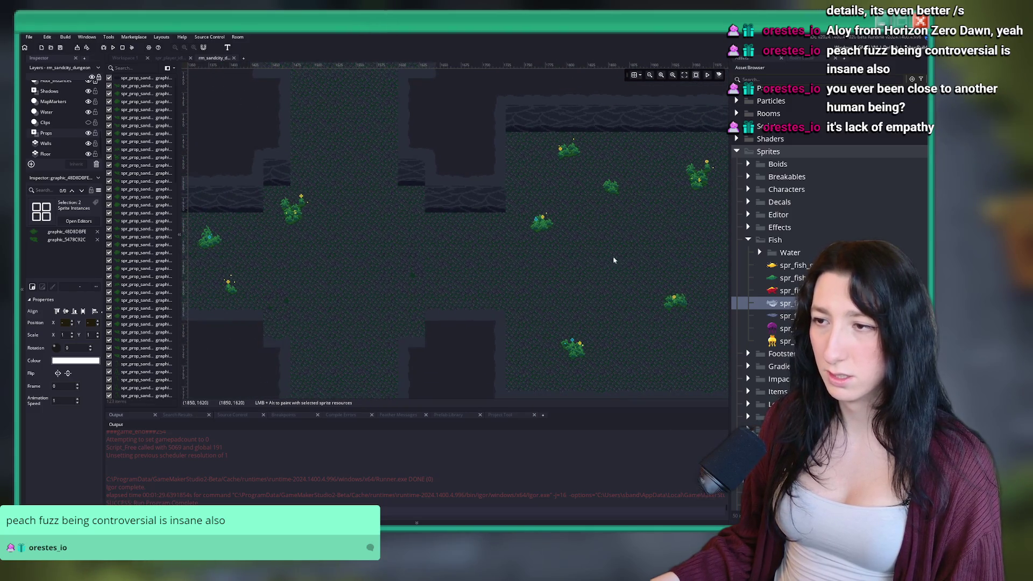
{"action": "mouse_move", "coordinate": [662, 272]}
{"action": "left_mouse_down"}
{"action": "mouse_move", "coordinate": [518, 212]}
{"action": "mouse_move", "coordinate": [500, 177]}
{"action": "mouse_move", "coordinate": [509, 181]}
{"action": "left_mouse_up"}
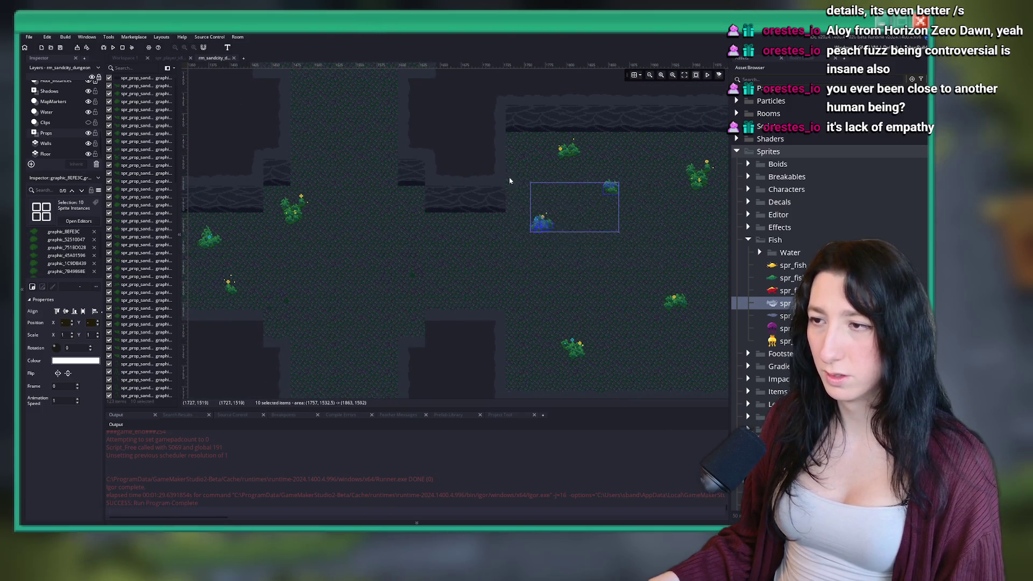
{"action": "mouse_move", "coordinate": [600, 228]}
{"action": "left_mouse_down"}
{"action": "mouse_move", "coordinate": [516, 253]}
{"action": "mouse_move", "coordinate": [366, 323]}
{"action": "mouse_move", "coordinate": [381, 308]}
{"action": "left_mouse_up"}
{"action": "scroll", "coordinate": [59, 108], "scroll_direction": "up", "scroll_amount": 3}
On Grass_Instances, move the 14-instance grass cluster into another chamber and fine-tune its position.
{"action": "left_click", "coordinate": [59, 109]}
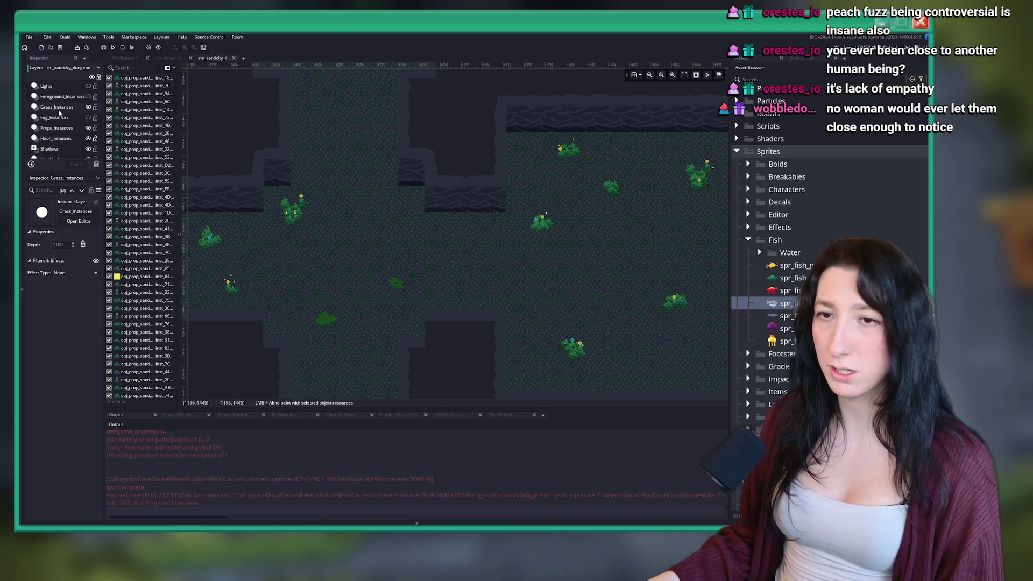
{"action": "left_click_drag", "start_coordinate": [621, 262], "coordinate": [491, 179]}
{"action": "mouse_move", "coordinate": [575, 194]}
{"action": "left_mouse_down"}
{"action": "mouse_move", "coordinate": [602, 221]}
{"action": "mouse_move", "coordinate": [347, 277]}
{"action": "mouse_move", "coordinate": [423, 343]}
{"action": "mouse_move", "coordinate": [463, 346]}
{"action": "left_mouse_up"}
{"action": "scroll", "coordinate": [347, 277], "scroll_direction": "up", "scroll_amount": 5}
{"action": "scroll", "coordinate": [463, 346], "scroll_direction": "down", "scroll_amount": 4}
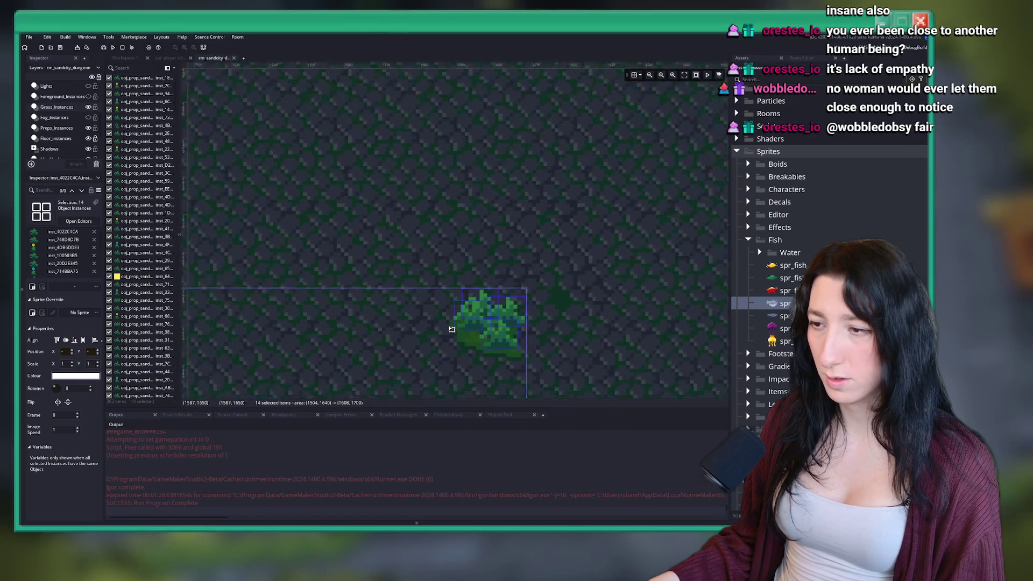
{"action": "scroll", "coordinate": [495, 177], "scroll_direction": "up", "scroll_amount": 5}
{"action": "left_click_drag", "start_coordinate": [377, 242], "coordinate": [399, 260]}
{"action": "scroll", "coordinate": [399, 261], "scroll_direction": "down", "scroll_amount": 4}
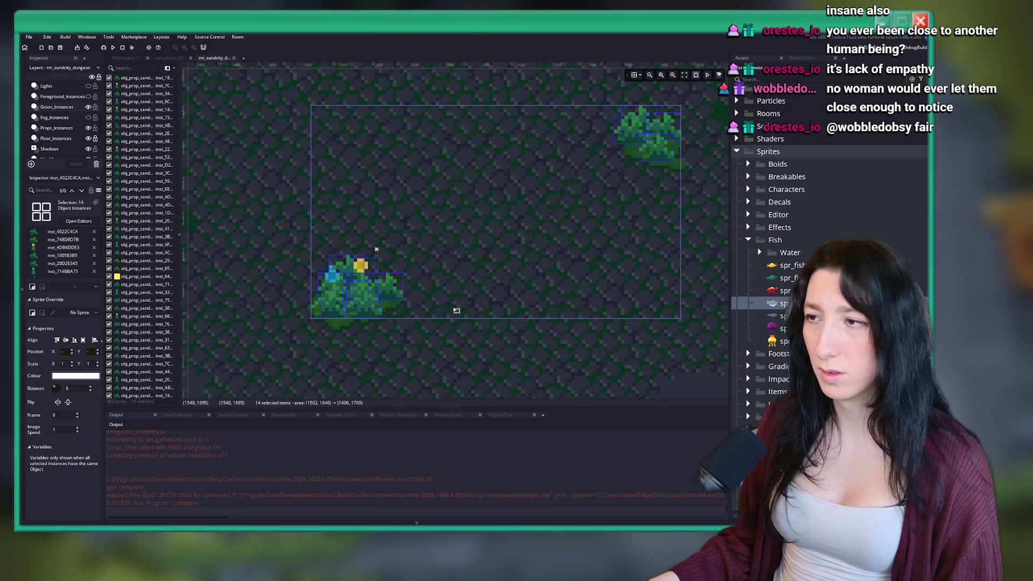
{"action": "left_click", "coordinate": [462, 347]}
{"action": "scroll", "coordinate": [457, 350], "scroll_direction": "down", "scroll_amount": 3}
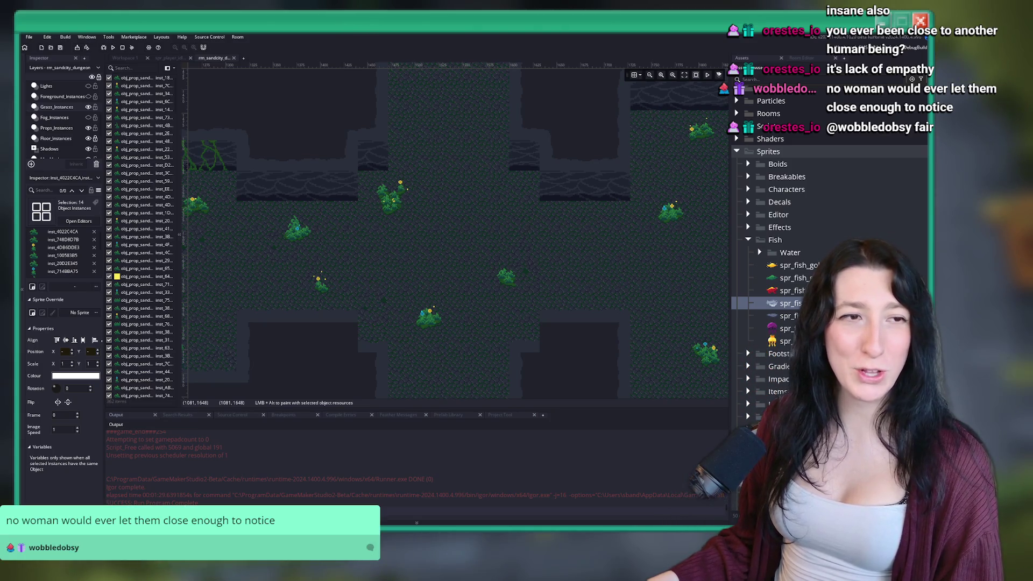
{"action": "scroll", "coordinate": [392, 216], "scroll_direction": "down", "scroll_amount": 5}
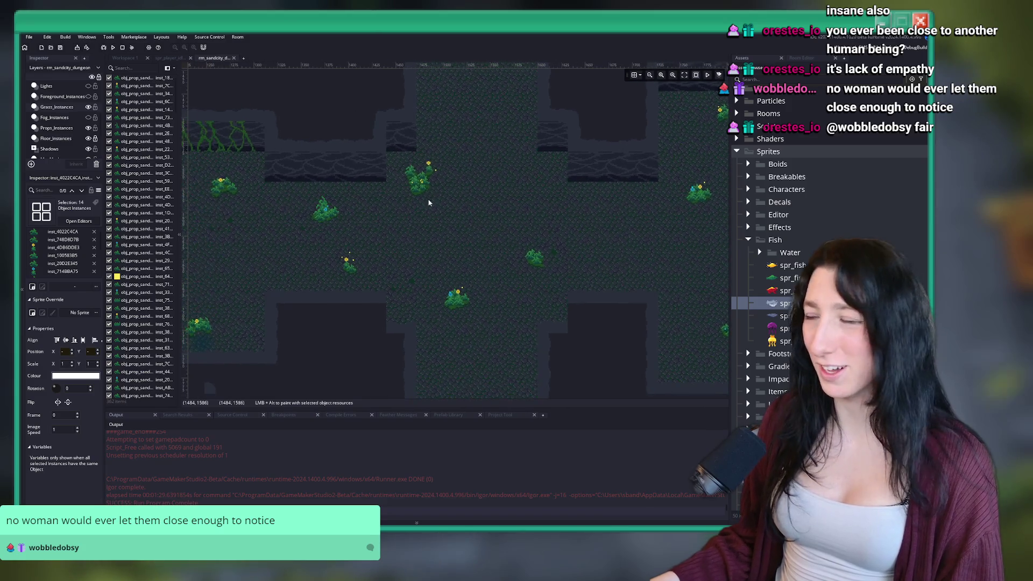